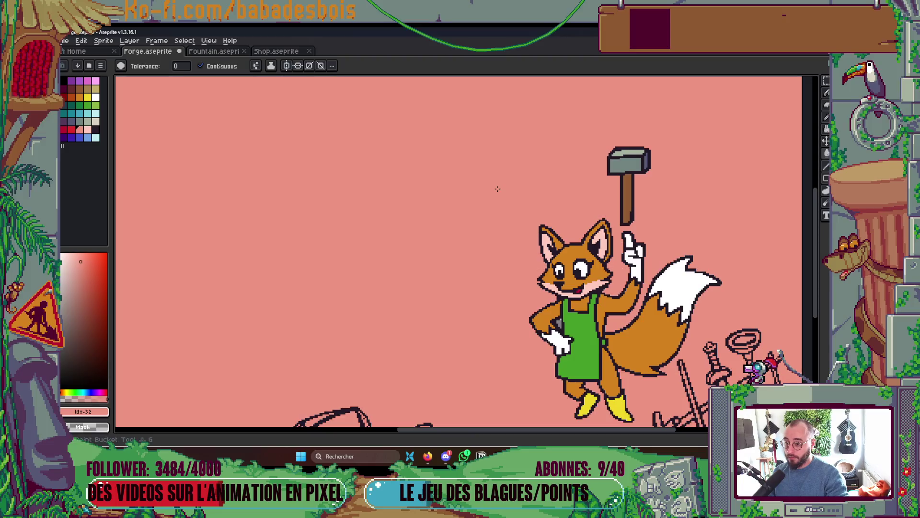
- Bucket-fill the oven's dome with a flat salmon pink
scroll(507, 169, "up", 3)
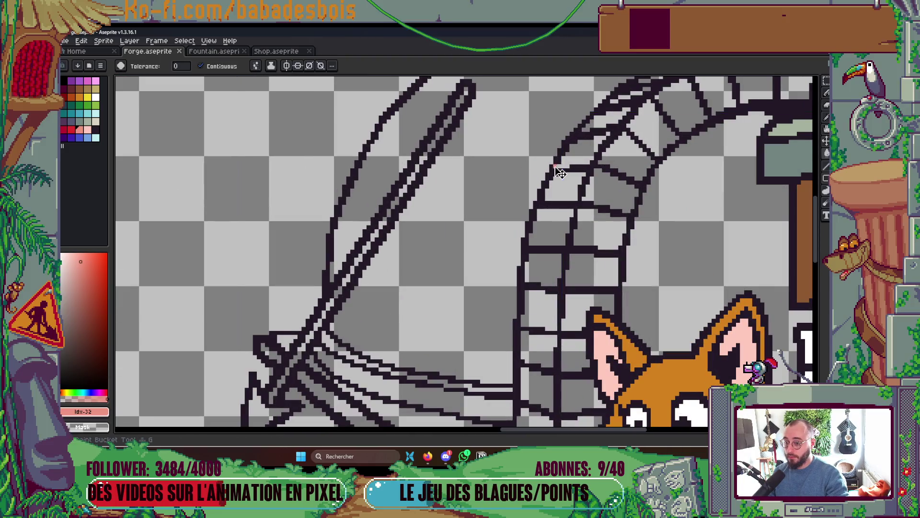
key("Tab")
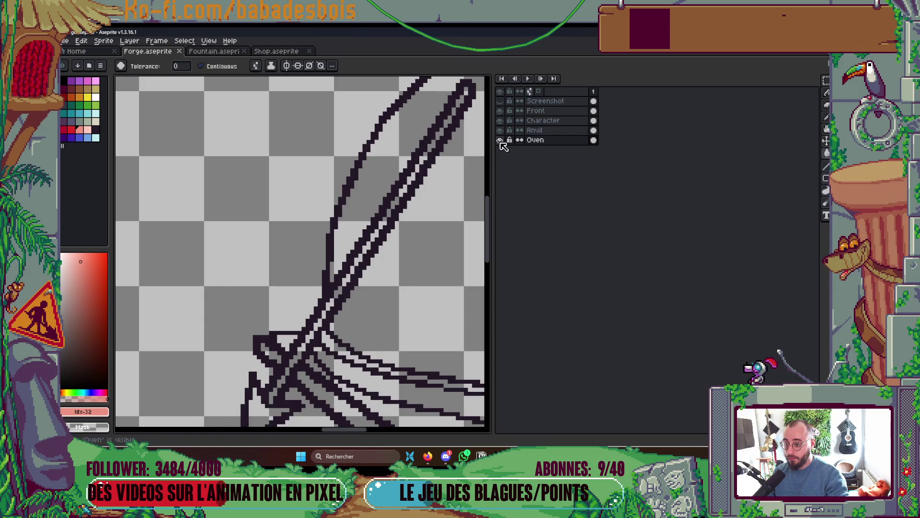
key("Tab")
key("Tab")
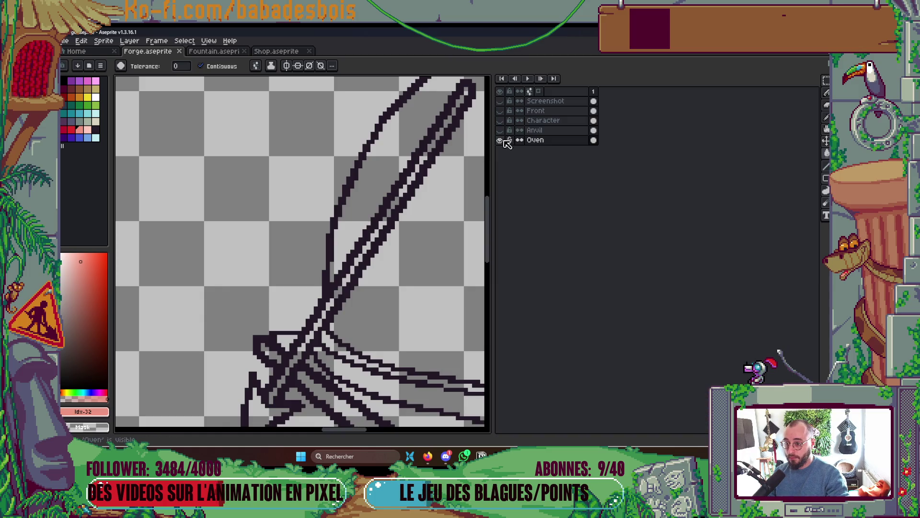
key("Tab")
scroll(496, 192, "down", 2)
left_click(489, 190)
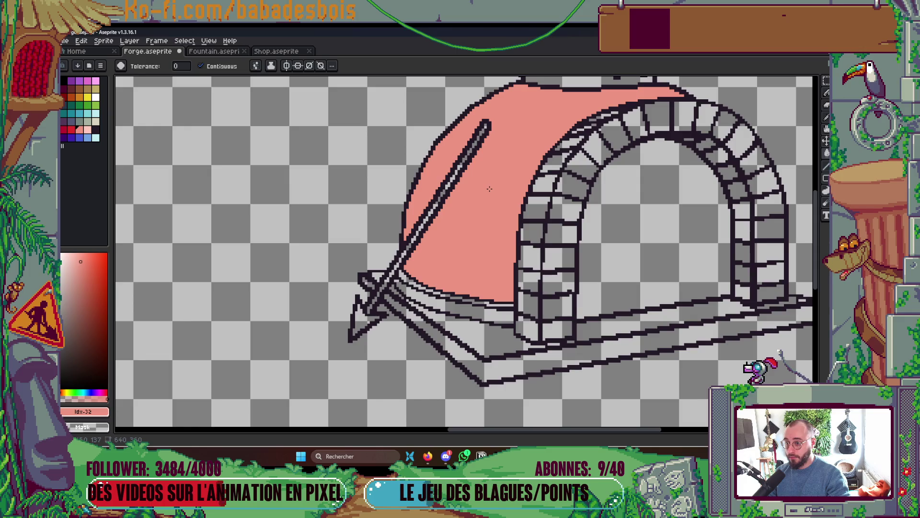
- Turn the reference Screenshot layer's visibility back on
scroll(508, 170, "down", 4)
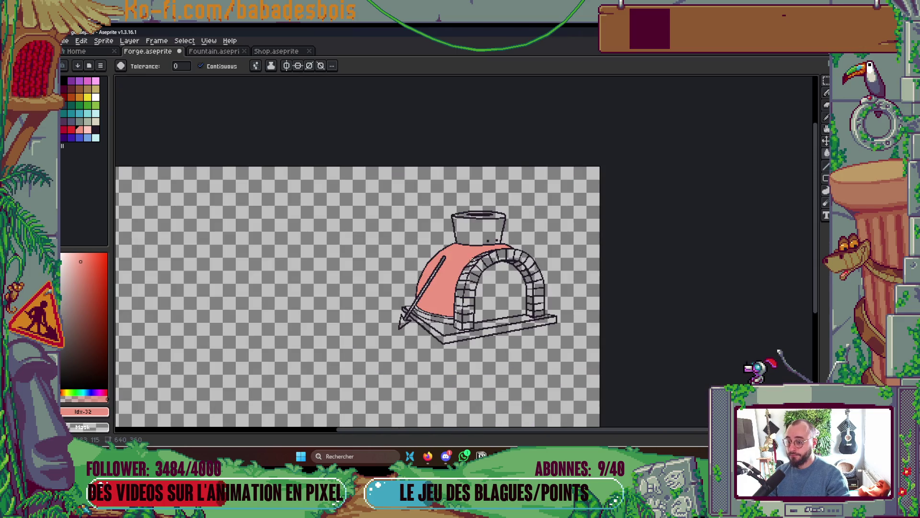
scroll(503, 216, "up", 3)
key("Tab")
left_click(502, 101)
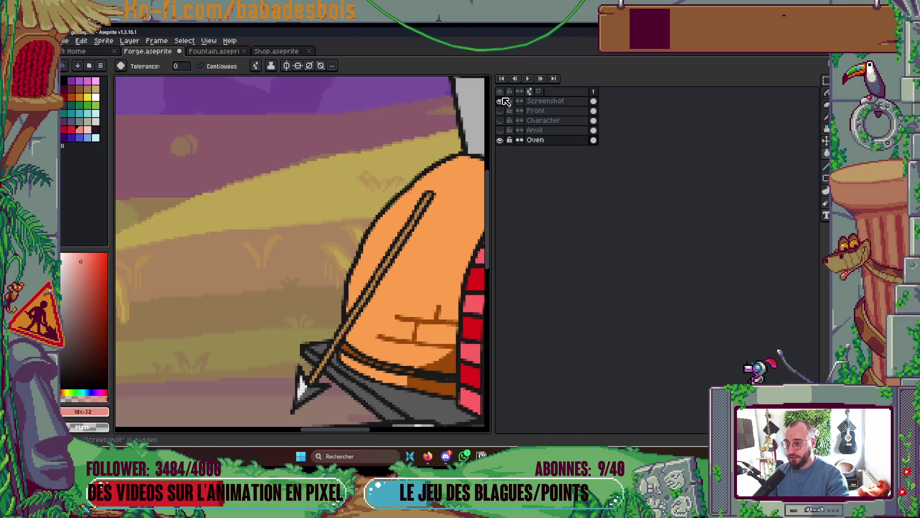
- Hide the Screenshot layer and refill the pink dome with orange
left_click(502, 101)
key("Tab")
left_click(80, 97)
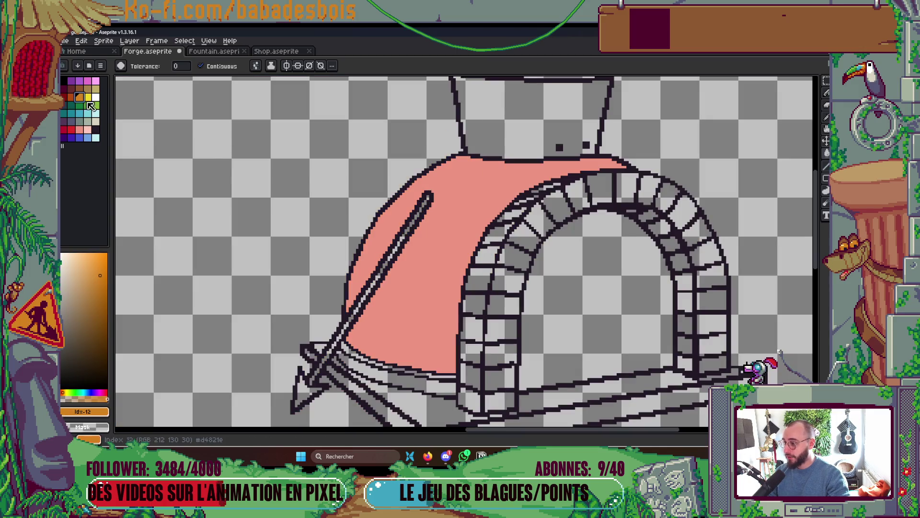
left_click(413, 234)
scroll(413, 235, "down", 3)
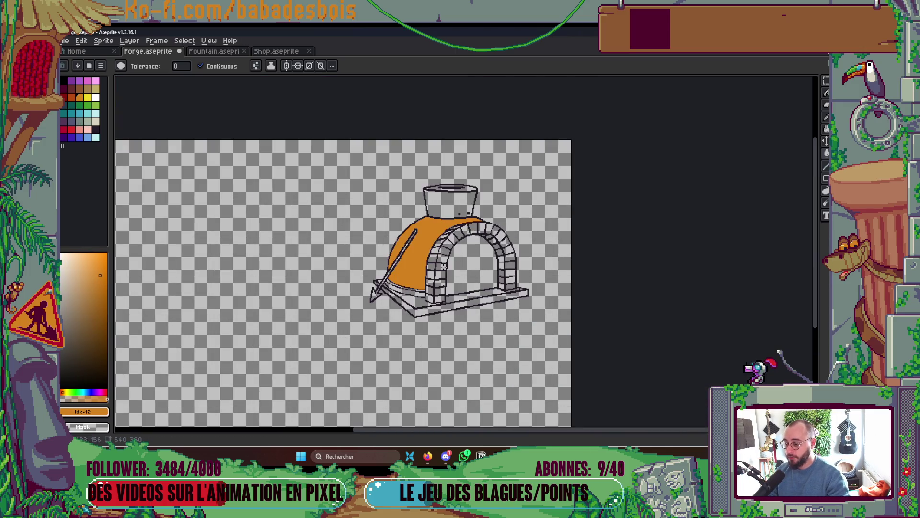
scroll(400, 271, "up", 2)
- Draw a 2-pixel brown line along the poker's shaft, discarding two brown outline fills
left_click(387, 269, "alt")
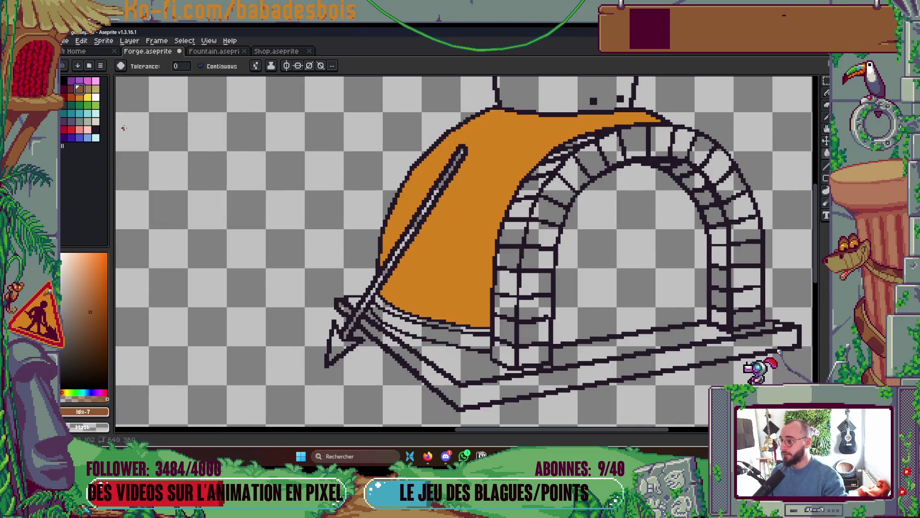
scroll(388, 278, "up", 2)
left_click(429, 266)
key("ctrl+z")
left_click(426, 275)
key("ctrl+z")
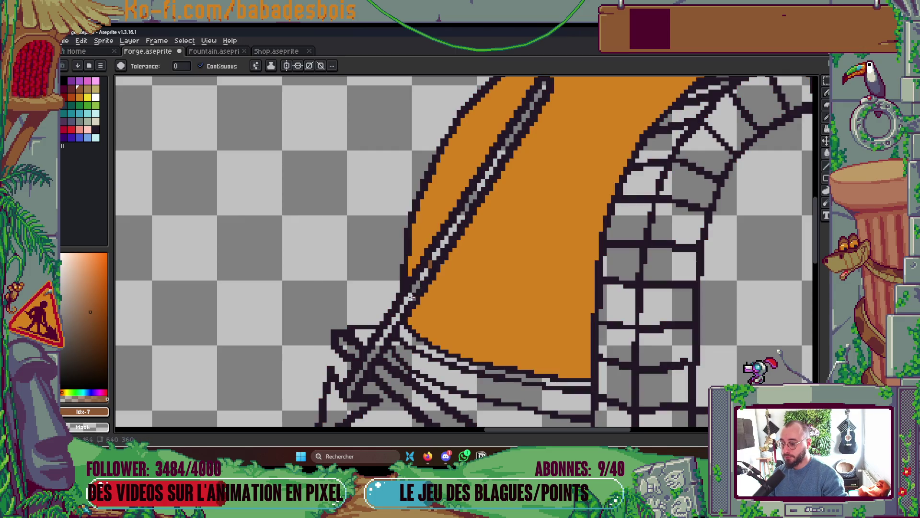
key("b")
key("plus")
left_click(544, 91, "shift")
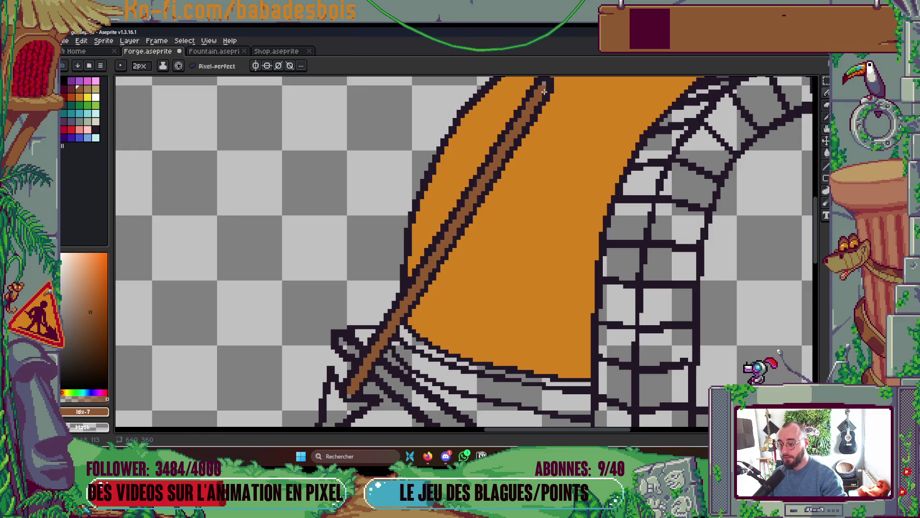
- Fill the poker's arrowhead tip with grey-teal swatch 27
scroll(536, 150, "down", 3)
scroll(514, 180, "up", 5)
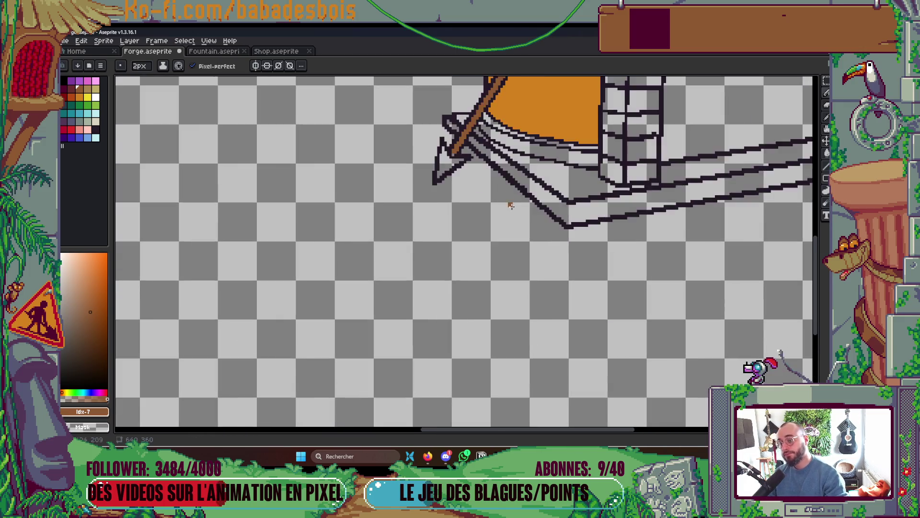
scroll(438, 208, "up", 1)
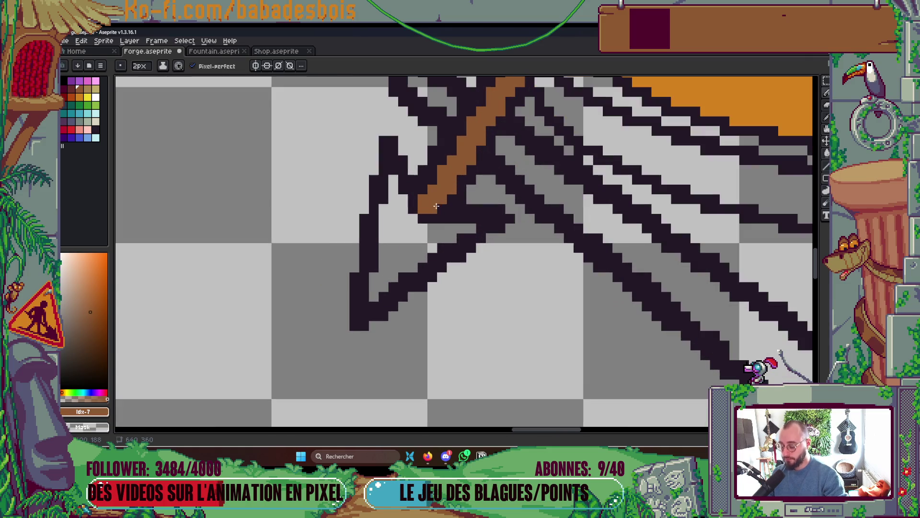
left_click(438, 214, "alt")
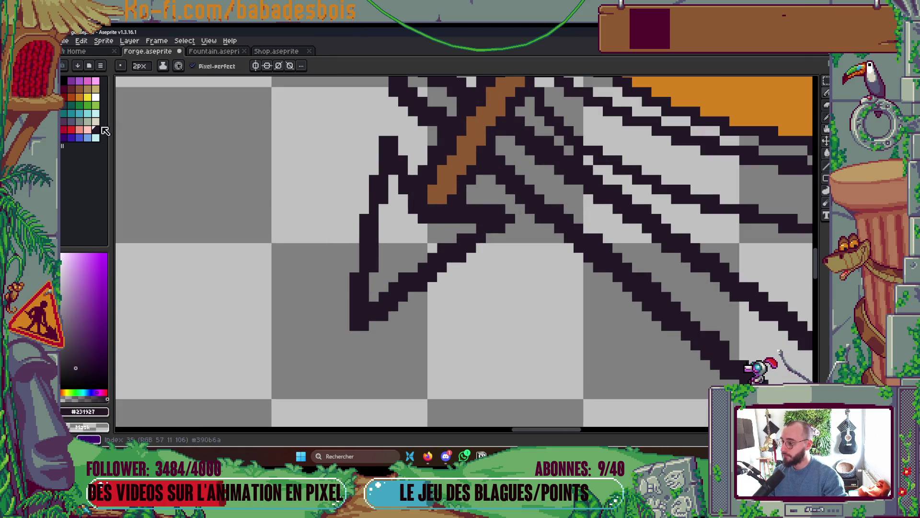
left_click(79, 121)
key("g")
left_click(390, 242)
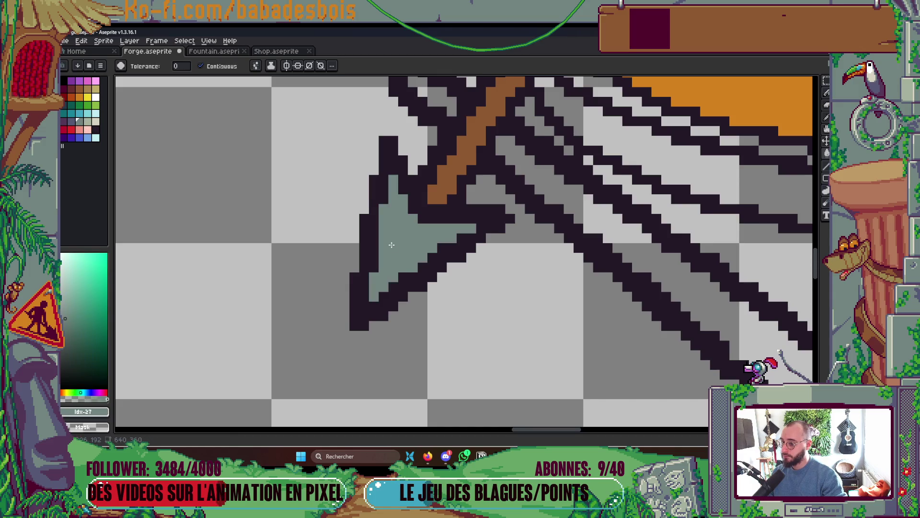
scroll(393, 239, "down", 3)
- Cover the light gap pixels beside the poker shaft with outline colour #231927
key("b")
scroll(400, 235, "up", 3)
scroll(409, 223, "down", 5)
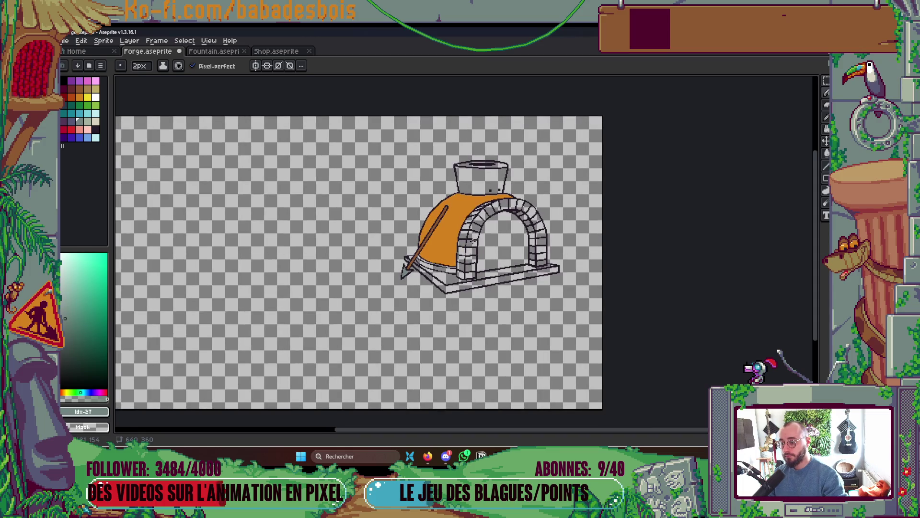
scroll(430, 261, "up", 5)
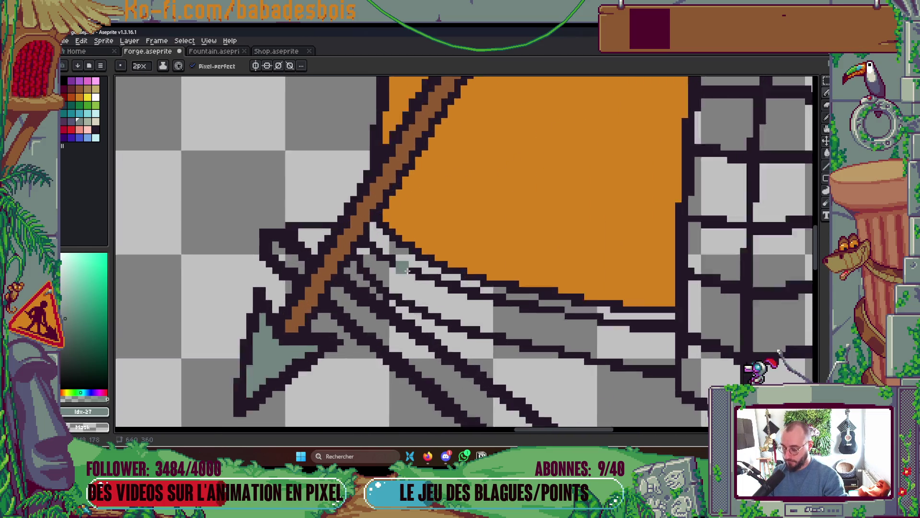
key("i")
left_click(391, 253)
key("b")
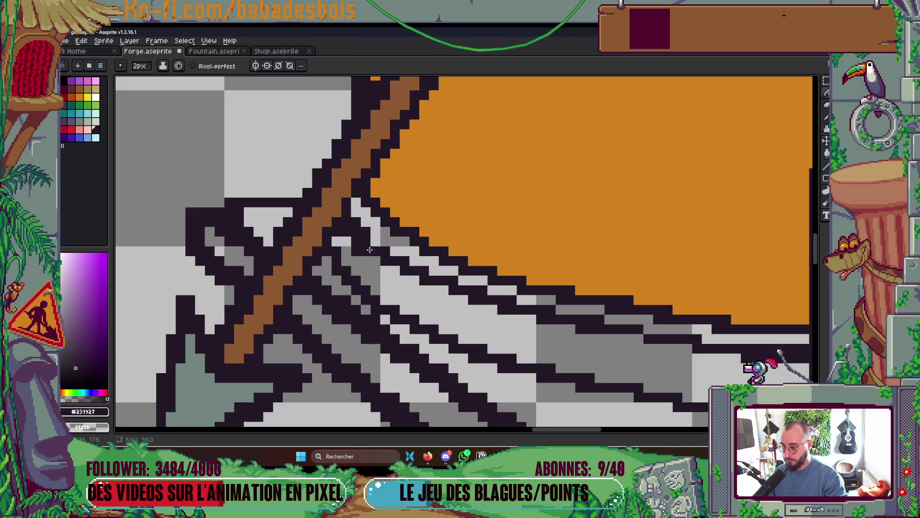
left_click(342, 241)
- Return the brush to 1 pixel and save the forge file
key("minus")
scroll(372, 232, "down", 5)
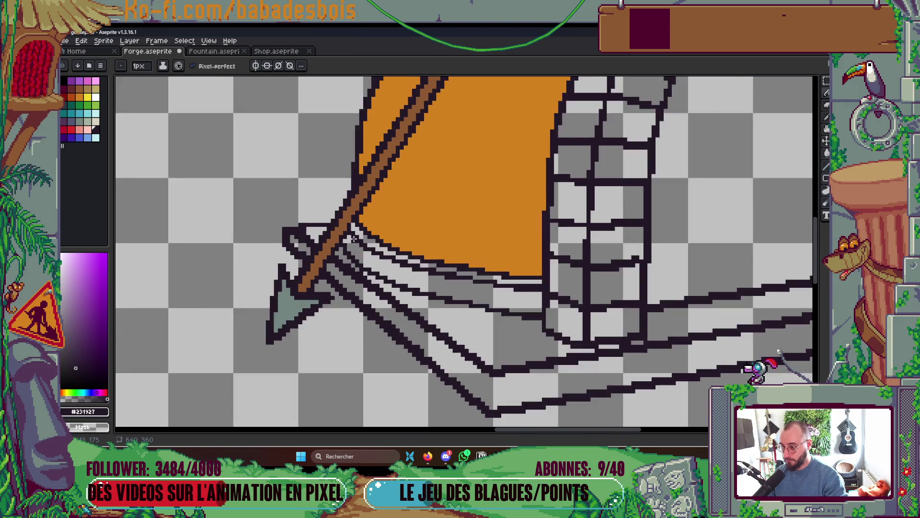
left_click_drag(441, 229, 431, 242)
key("ctrl+s")
key("Tab")
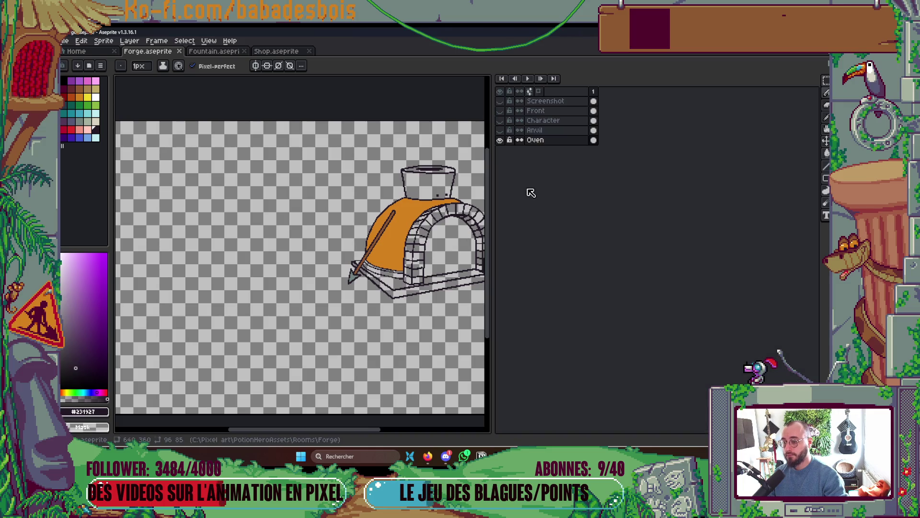
- Show the Front, Character and Anvil layers, comparing with the Screenshot reference before hiding it
left_click(500, 140, "alt")
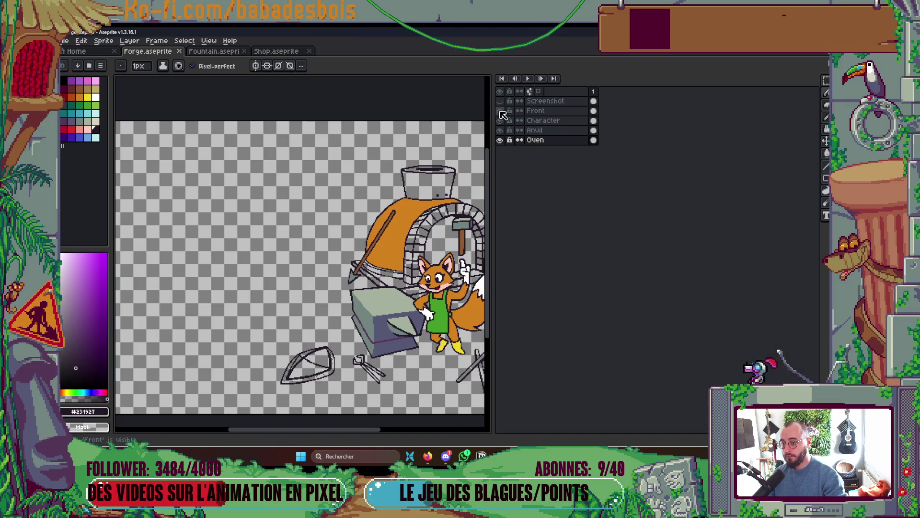
left_click(501, 101)
left_click(501, 101)
left_click(501, 101)
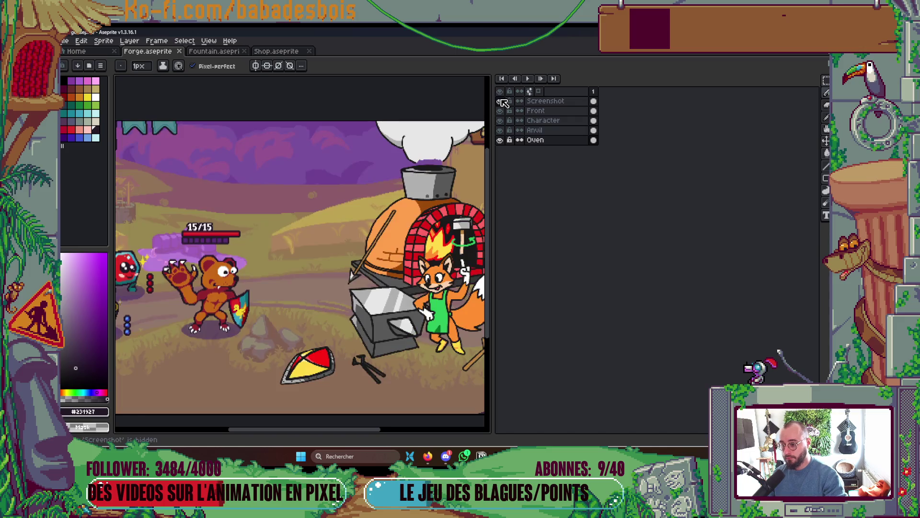
left_click(501, 101)
left_click(501, 101)
left_click(501, 101)
key("Tab")
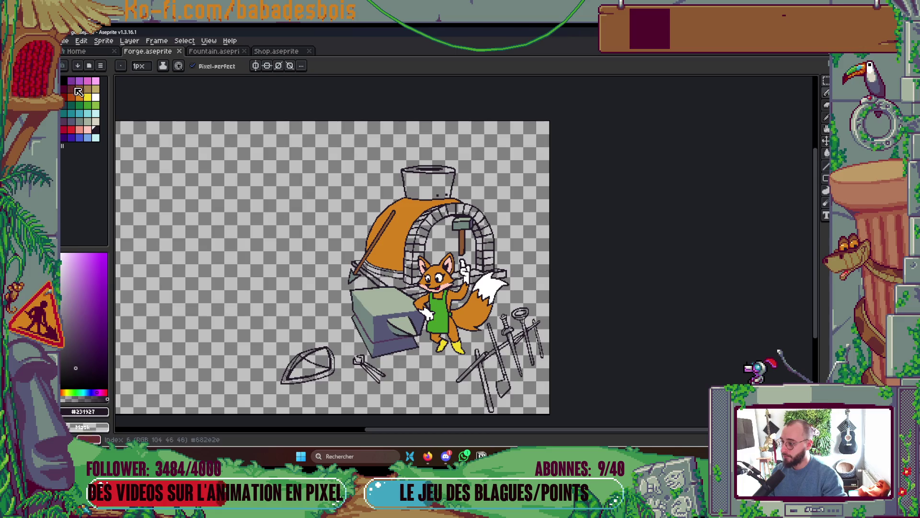
- Draw a darker orange-brown boundary curve on the dome and fill the area right of it
scroll(304, 164, "up", 1)
scroll(397, 233, "up", 2)
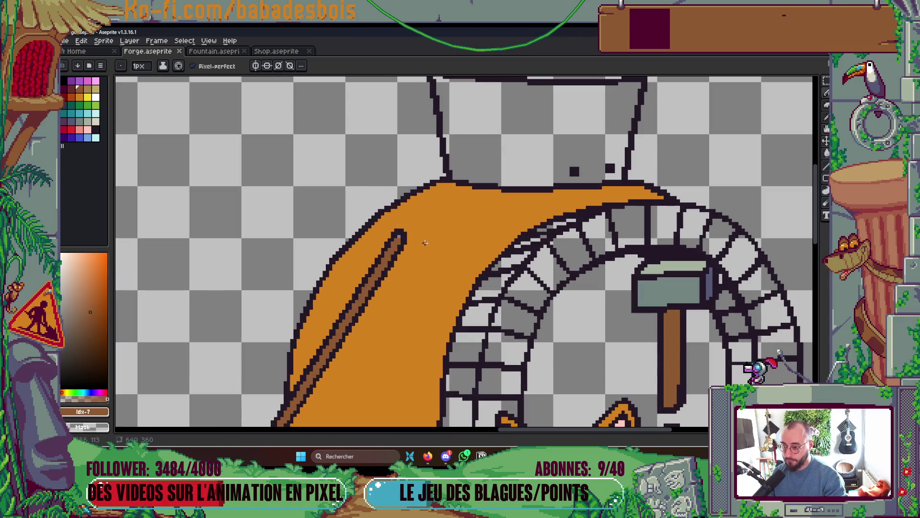
key("9")
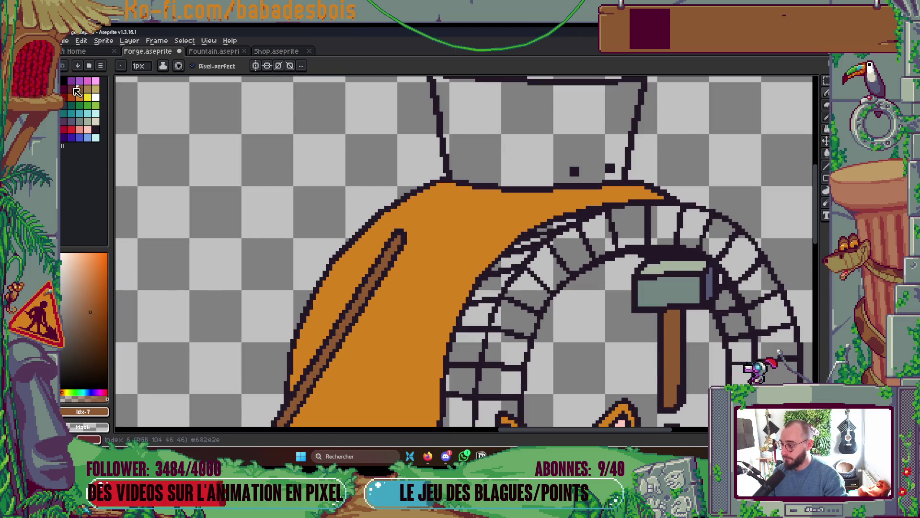
scroll(510, 192, "up", 1)
left_click_drag(479, 190, 511, 254)
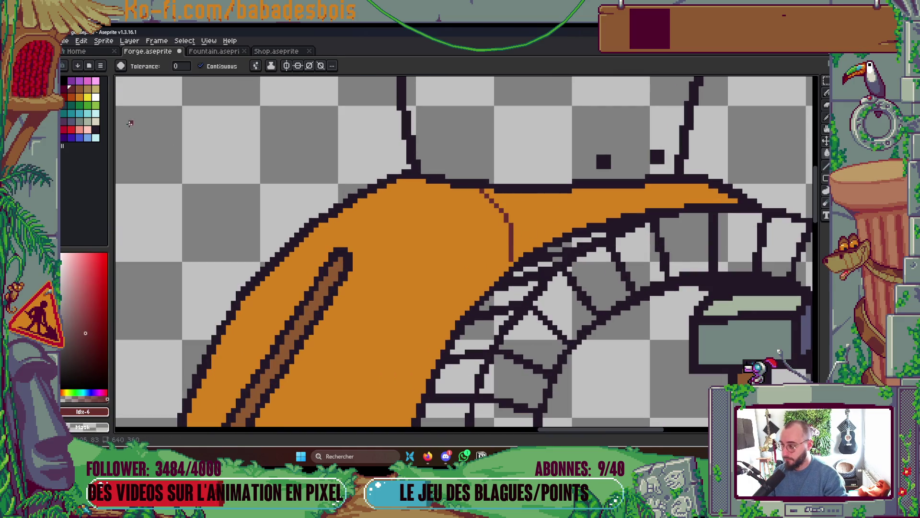
key("ctrl+z")
left_click(71, 97)
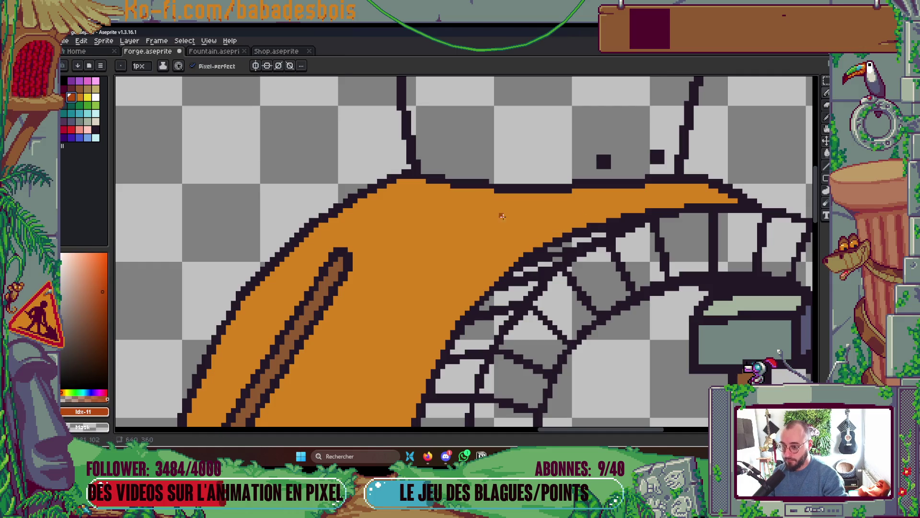
mouse_move(446, 186)
left_mouse_down()
mouse_move(496, 229)
mouse_move(500, 267)
left_mouse_up()
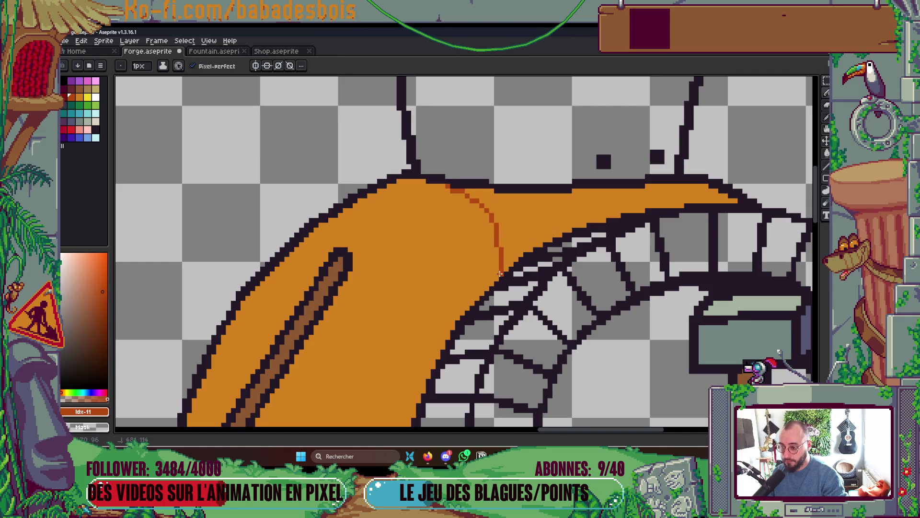
key("g")
left_click(517, 230)
- Save the forge file with the new dome shading
scroll(566, 243, "down", 10)
key("ctrl+s")
scroll(561, 254, "up", 2)
key("Tab")
key("Tab")
scroll(554, 222, "up", 3)
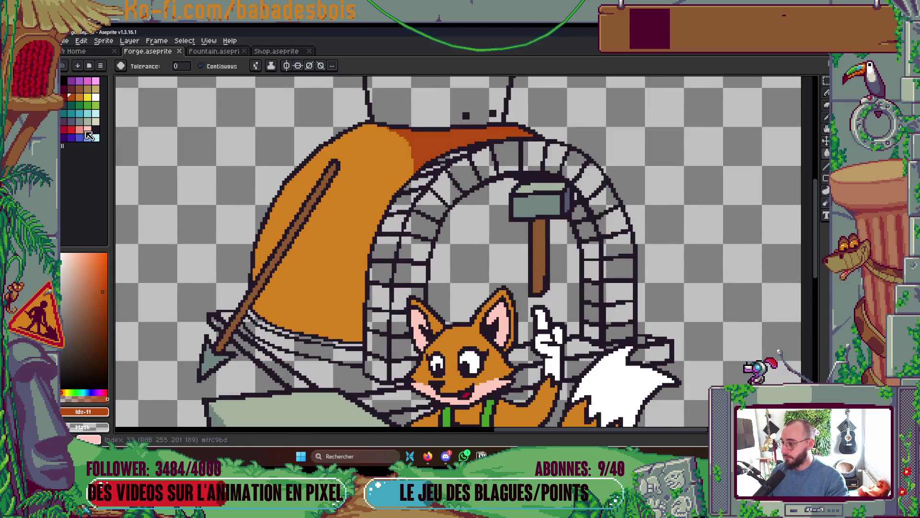
- Fill the grey bricks on the arch's lower-left side with pink
left_click(79, 129)
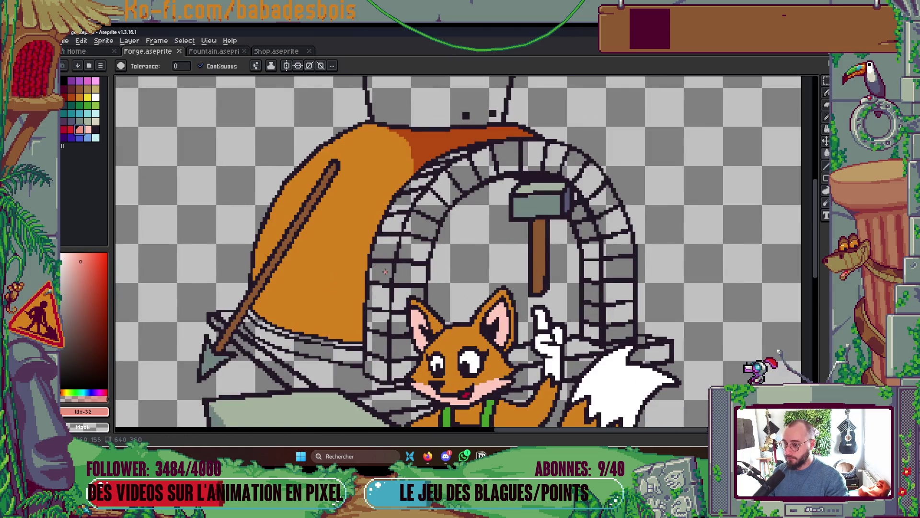
left_click(385, 272)
left_click(405, 273)
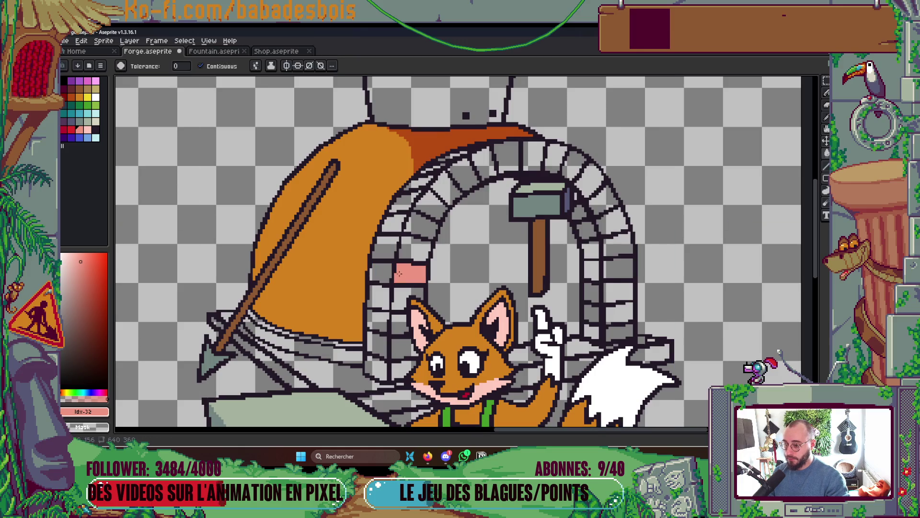
left_click(378, 297)
left_click(403, 298)
left_click(400, 324)
left_click(378, 320)
left_click(377, 345)
left_click(405, 348)
left_click(382, 372)
left_click(404, 371)
- Fill the bricks further up the arch's left side pink, undoing one stray outline fill
left_click(385, 247)
left_click(413, 252)
left_click(398, 224)
left_click(413, 226)
left_click(411, 216)
key("ctrl+z")
left_click(425, 202)
left_click(421, 183)
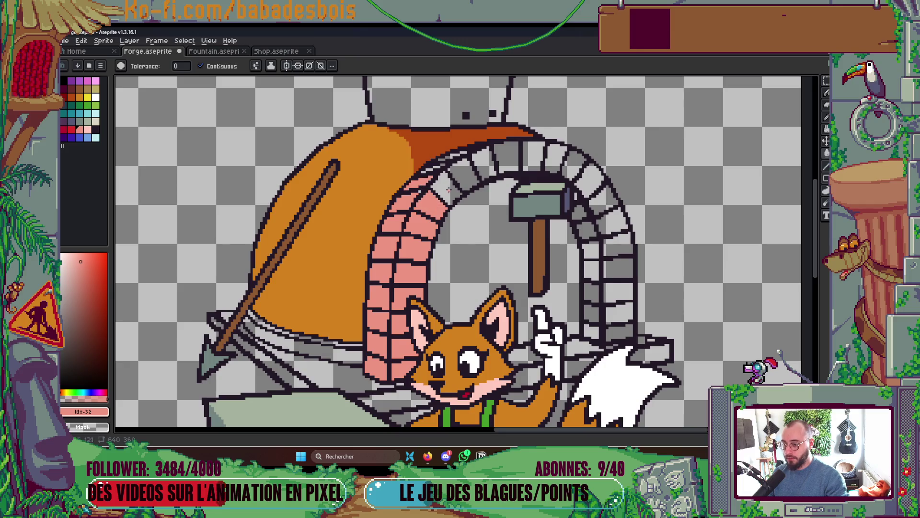
left_click(437, 177)
scroll(428, 166, "up", 2)
left_click(457, 165)
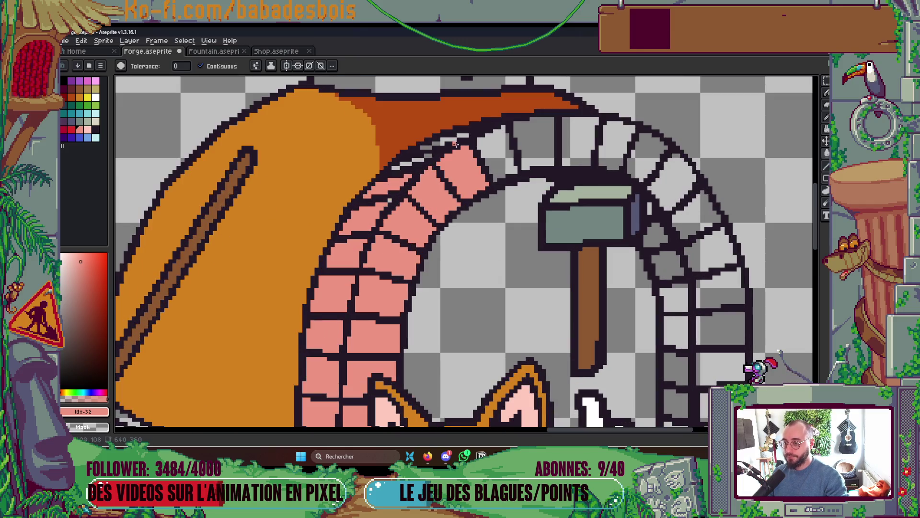
scroll(446, 153, "up", 2)
- Fill the leftover grey pixels and stones along the arch top pink
key("b")
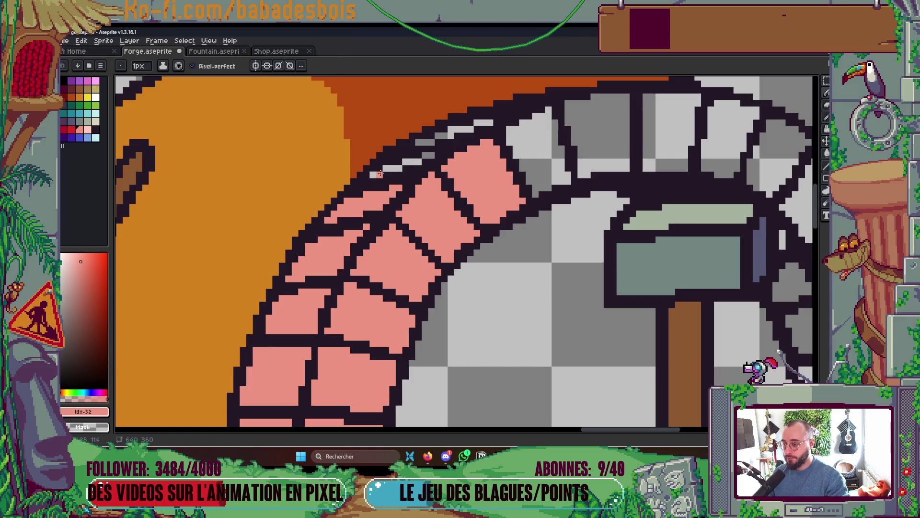
key("g")
left_click(377, 174)
left_click(394, 167)
left_click(410, 162)
left_click(425, 154)
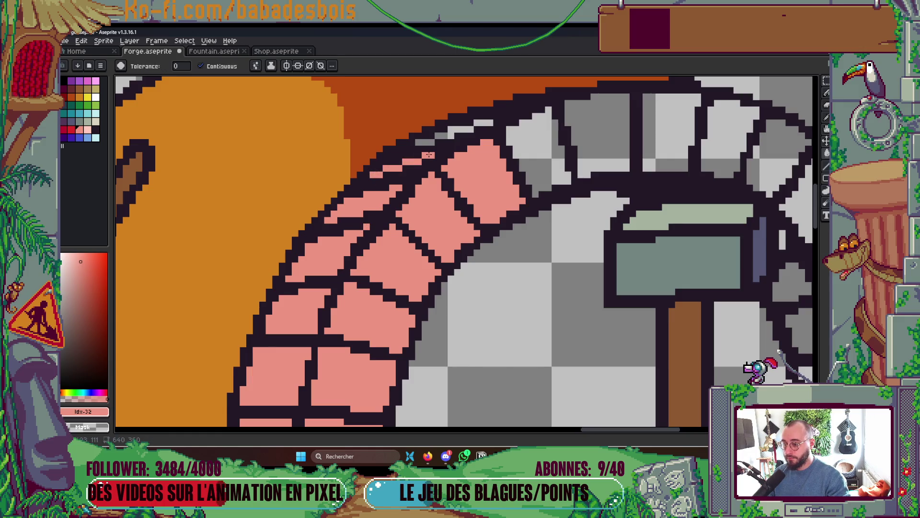
left_click(448, 135)
left_click(425, 142)
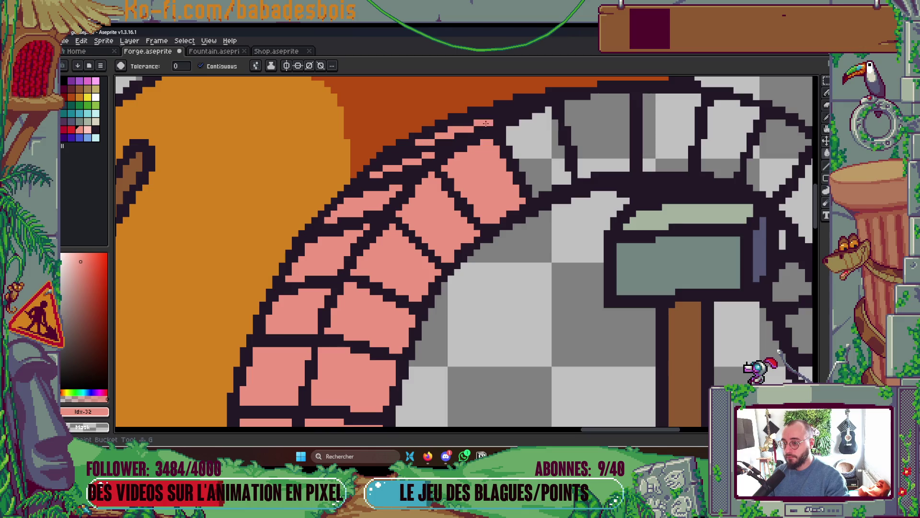
left_click(517, 125)
- Fill the grey bricks across the arch's top-right section pink
left_click_drag(517, 125, 490, 145)
key("b")
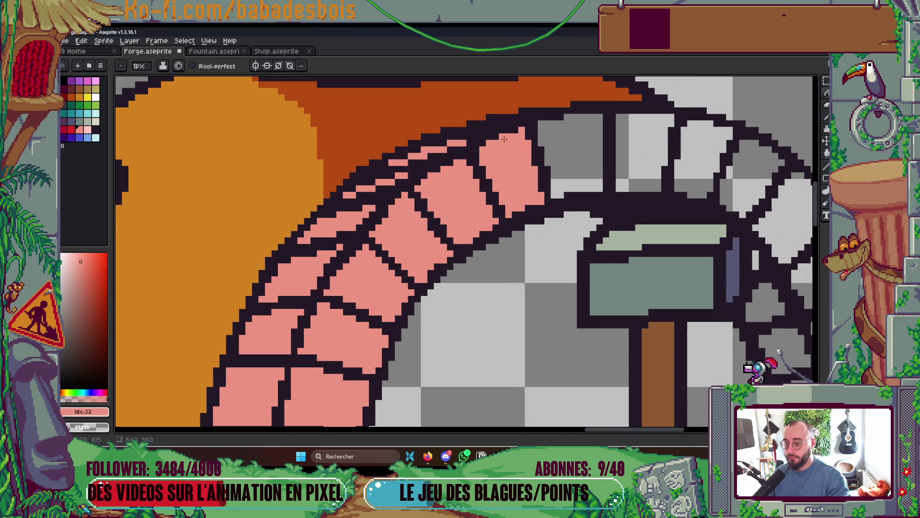
key("g")
left_click(573, 156)
left_click_drag(573, 156, 483, 167)
left_click(548, 168)
left_click(605, 167)
left_click(652, 181)
left_click(704, 220)
- Fill every brick of the arch's right column pink, down to the last grey one
left_click_drag(736, 279, 533, 136)
left_click(533, 136)
left_click(546, 186)
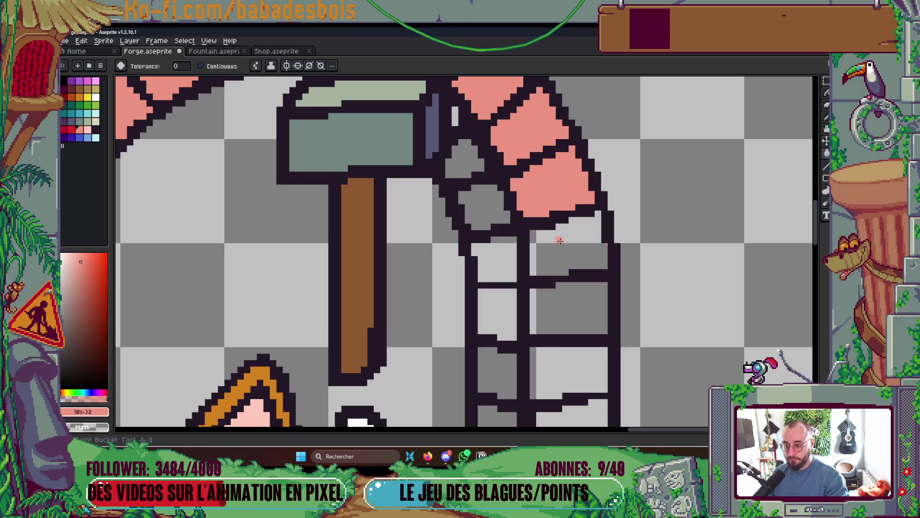
left_click(559, 244)
left_click(564, 294)
left_click(565, 361)
scroll(564, 362, "down", 2)
scroll(571, 263, "up", 2)
left_click(570, 263)
left_click(577, 316)
scroll(597, 234, "down", 2)
scroll(597, 233, "down", 3)
scroll(615, 195, "up", 1)
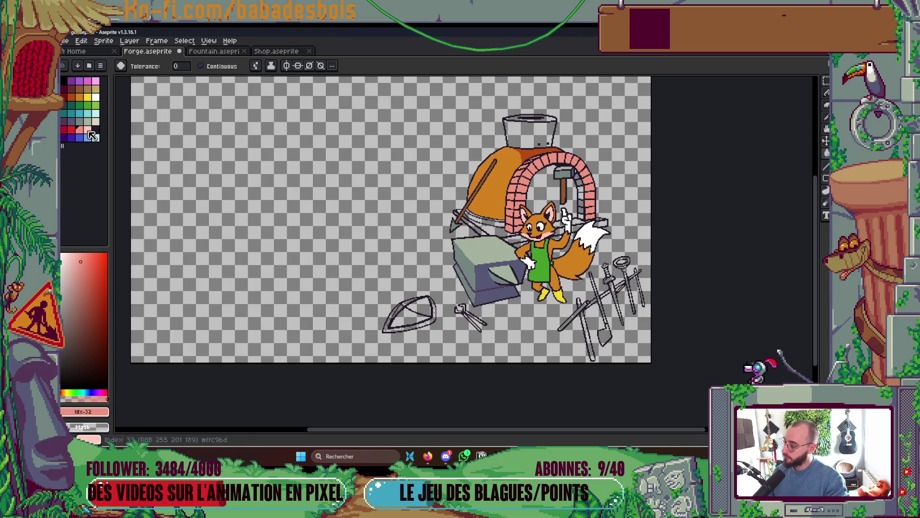
- Pick dark red and fill the seven inner bricks on the arch's right side
left_click(64, 97)
scroll(550, 186, "up", 2)
left_click(643, 269)
left_click(643, 251)
left_click(643, 230)
left_click(642, 209)
left_click(642, 188)
left_click(637, 168)
left_click(630, 149)
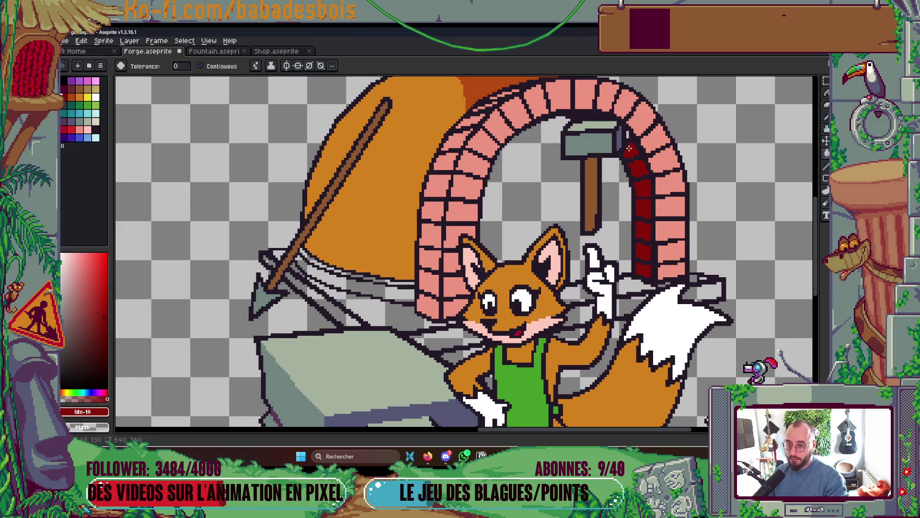
- Fill the five inner bricks on the arch's left side dark red
left_click(429, 307)
left_click(430, 285)
left_click(430, 259)
left_click(430, 236)
left_click(433, 211)
- Fit the whole sprite in view and save Forge.aseprite
key("v")
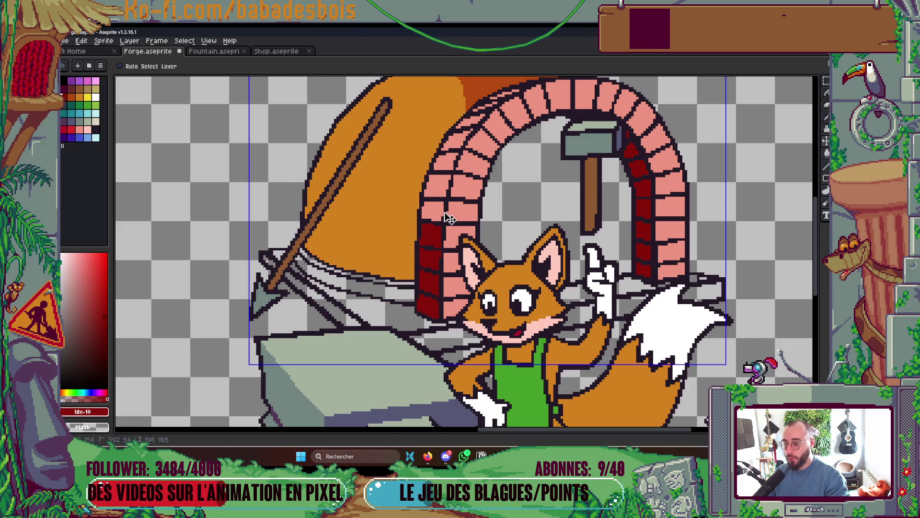
key("g")
key("1")
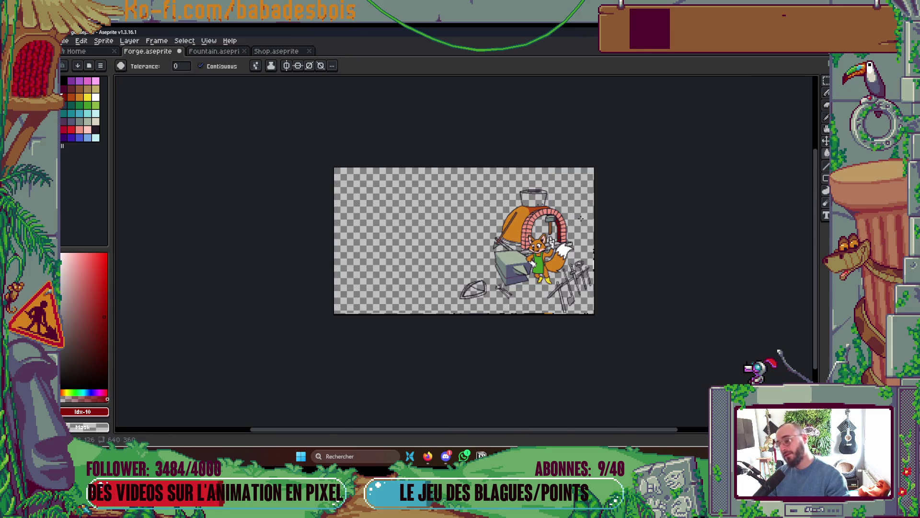
scroll(581, 218, "up", 1)
key("ctrl+s")
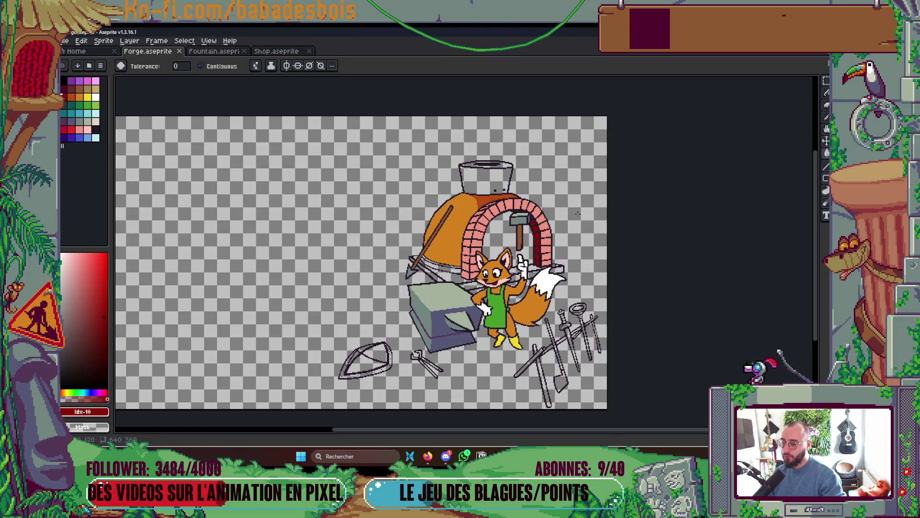
scroll(627, 259, "down", 1)
scroll(620, 268, "up", 1)
key("Tab")
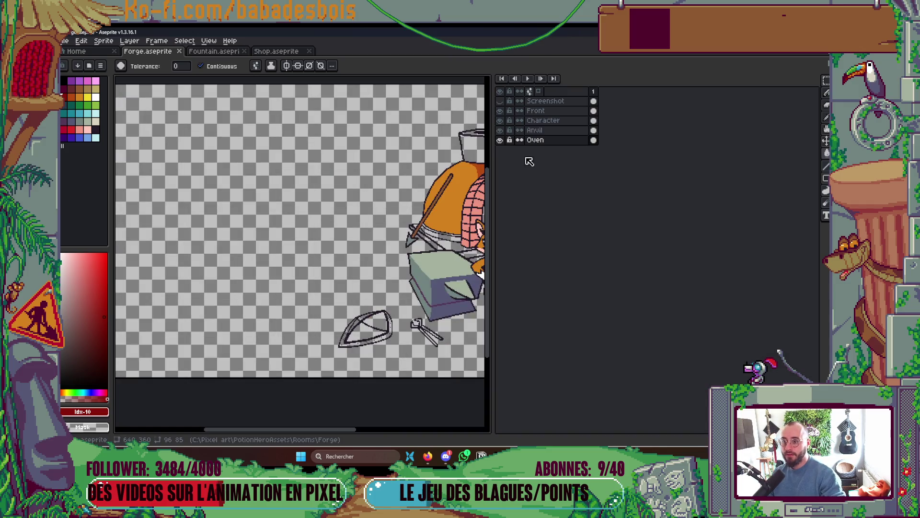
- Briefly show and then hide the reference Screenshot layer
key("Tab")
key("Tab")
left_click(499, 101)
left_click(500, 100)
key("Tab")
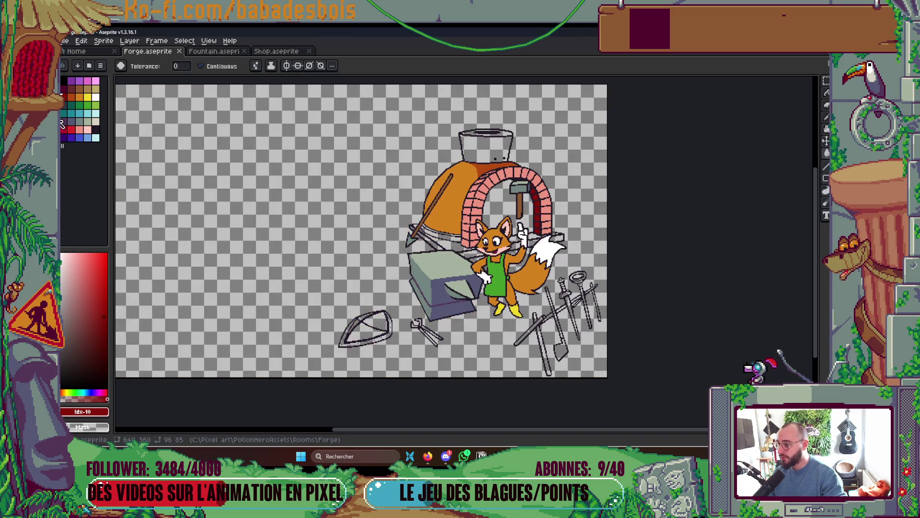
- Refill the chimney pot with a darker shade, darken its rim strip, and save
left_click(79, 122)
left_click(484, 147)
scroll(484, 147, "up", 3)
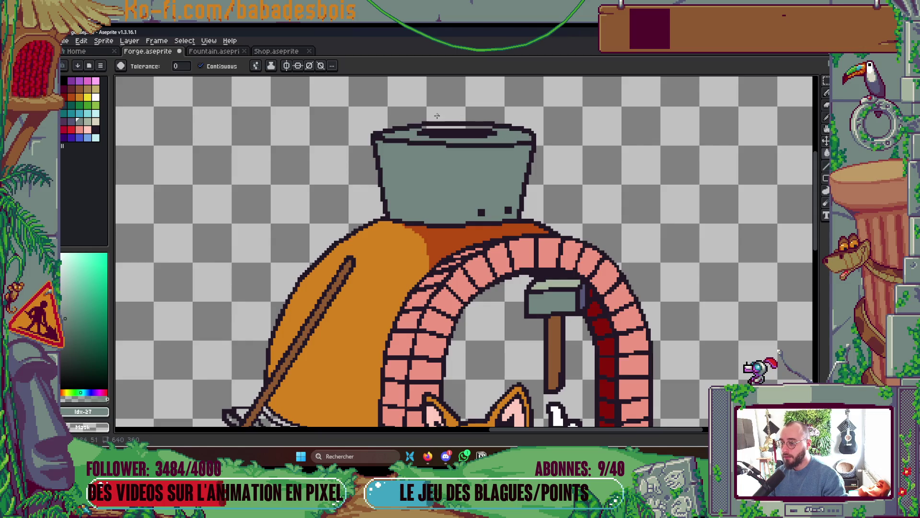
left_click(433, 128)
left_click(71, 121)
left_click(508, 172)
key("ctrl+s")
scroll(551, 191, "down", 5)
scroll(546, 234, "up", 2)
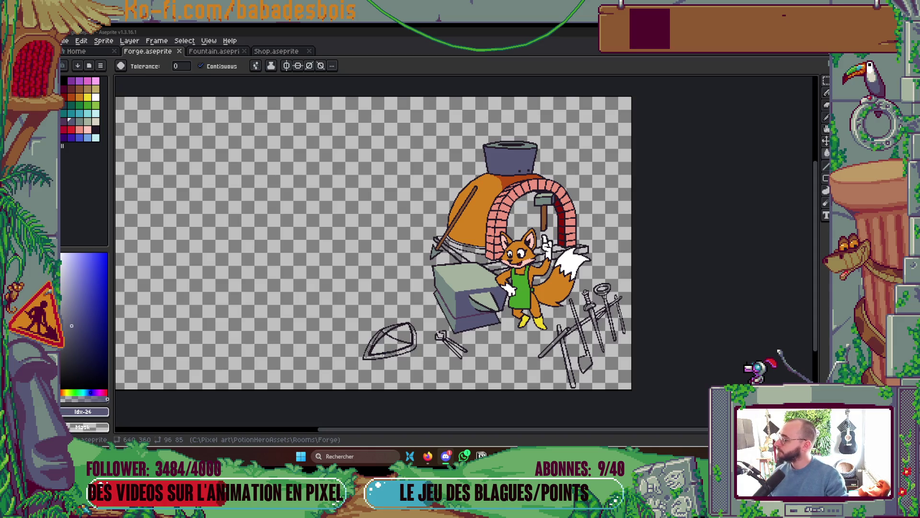
left_click(107, 201)
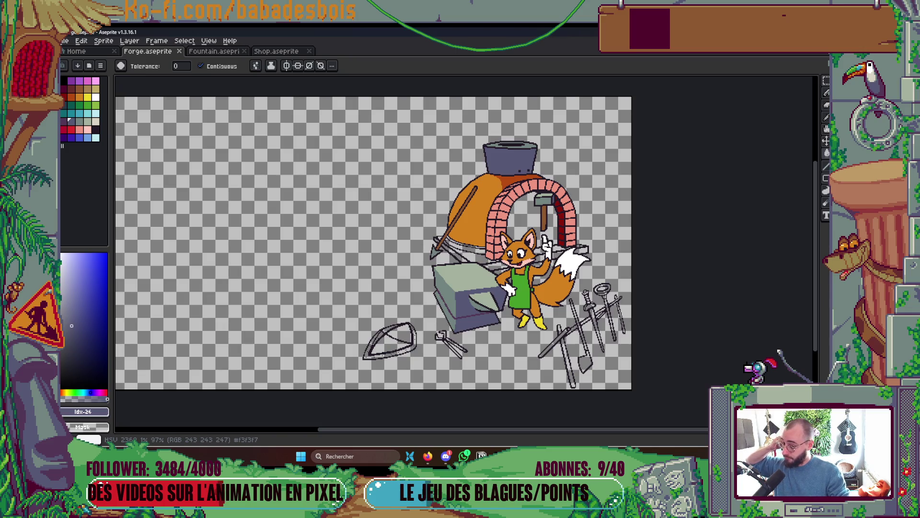
- Redraw the dark outline pixels along the arch base beside the fox, then save
scroll(482, 271, "up", 6)
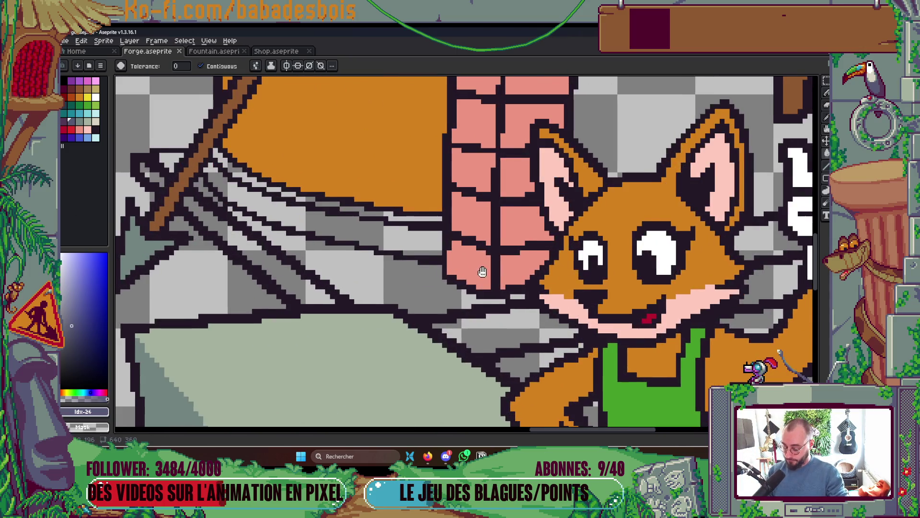
scroll(482, 271, "down", 2)
key("b")
left_click_drag(428, 220, 429, 285)
scroll(472, 248, "down", 1)
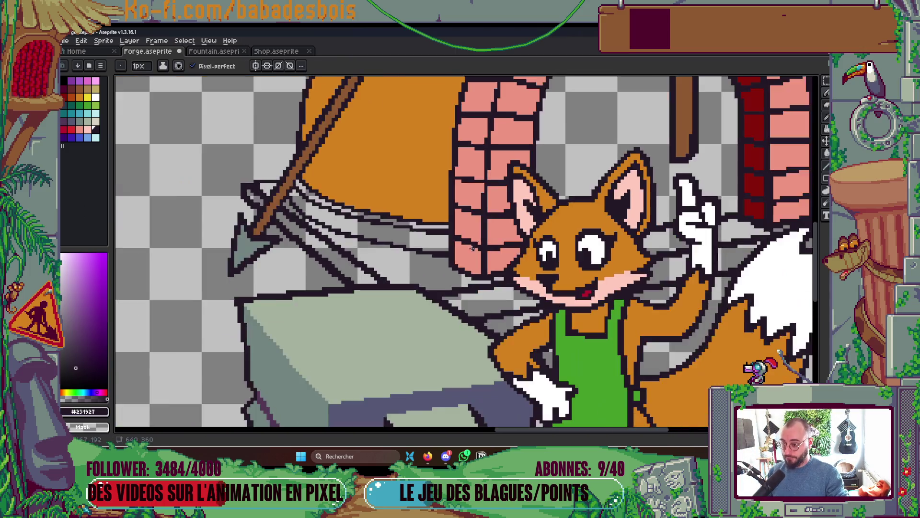
scroll(472, 248, "down", 4)
scroll(472, 247, "up", 1)
key("ctrl+s")
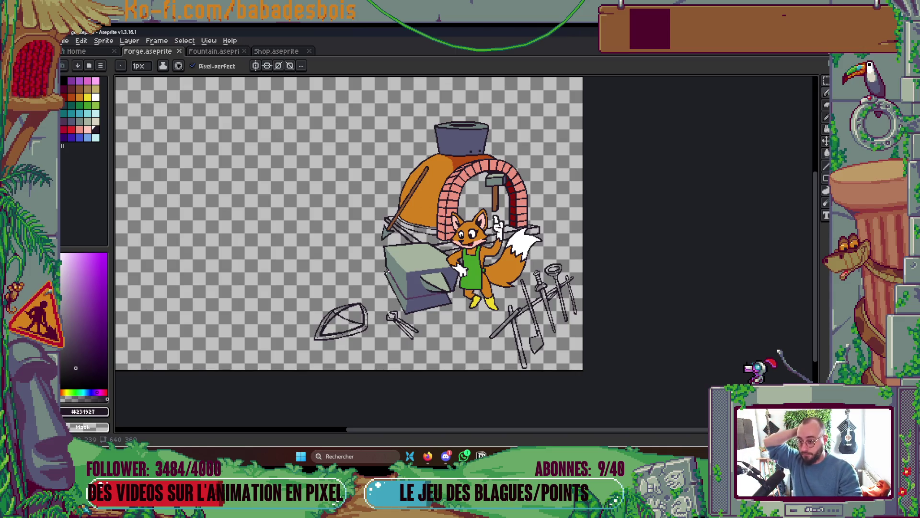
- Shift the scene slightly right and down and save Forge.aseprite again
left_click_drag(400, 274, 410, 295)
key("ctrl+s")
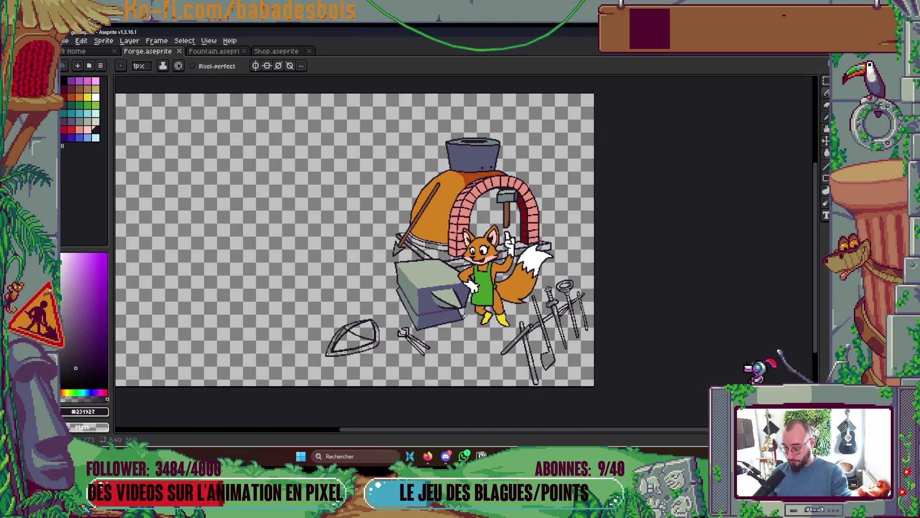
scroll(376, 368, "up", 2)
scroll(376, 367, "left", 3)
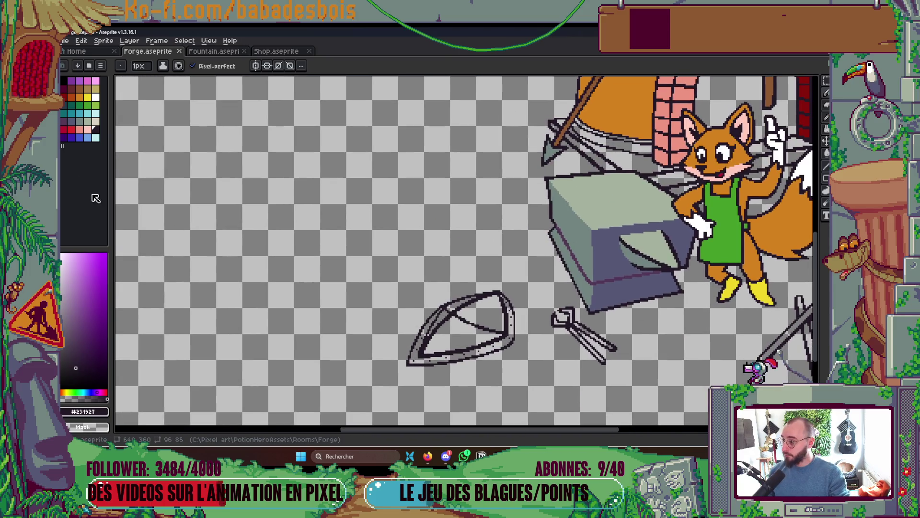
- Fill four sections of the shield red, undoing an accidental background fill
left_click(70, 129)
scroll(463, 249, "down", 3)
scroll(464, 249, "right", 2)
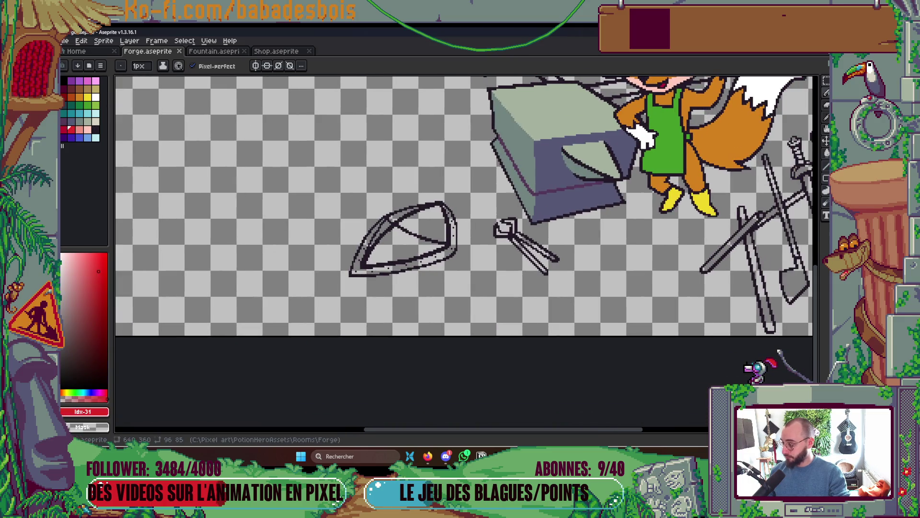
scroll(321, 306, "up", 1)
key("g")
left_click(454, 213)
key("ctrl+z")
scroll(424, 242, "up", 1)
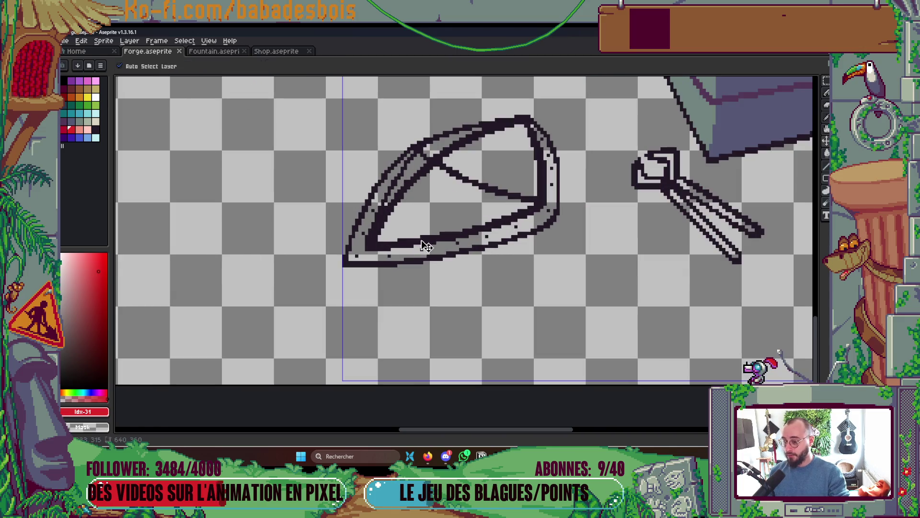
left_click(425, 213)
left_click(503, 161)
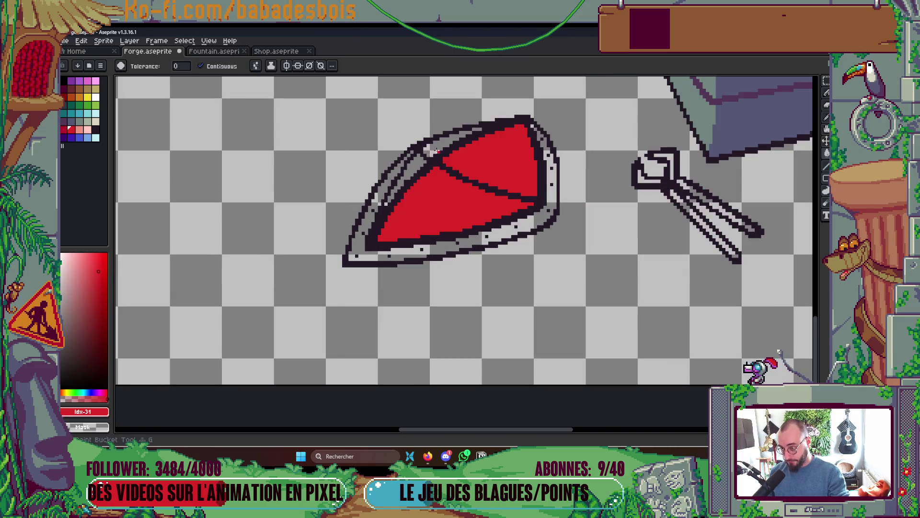
left_click(427, 155)
left_click(410, 172)
- Toggle the Front layer and briefly show the Screenshot reference layer for comparison
key("b")
scroll(472, 132, "up", 1)
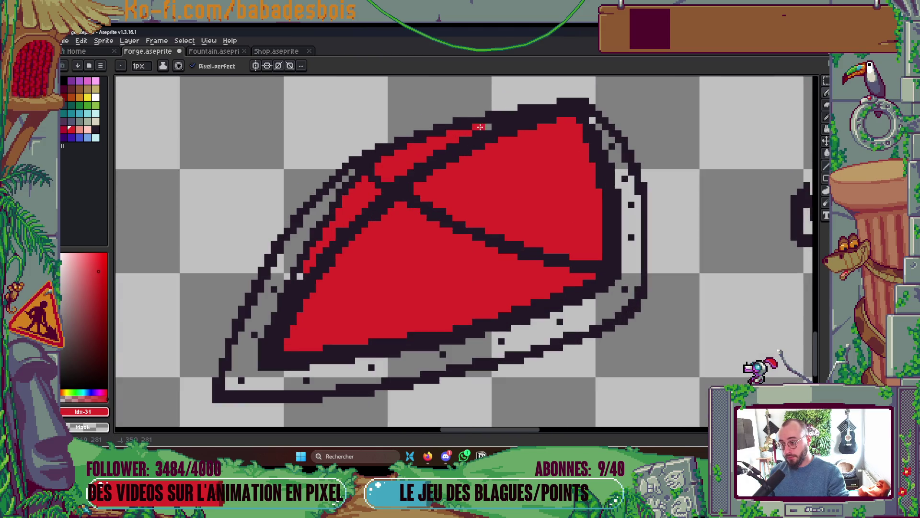
scroll(488, 125, "down", 5)
scroll(526, 153, "up", 1)
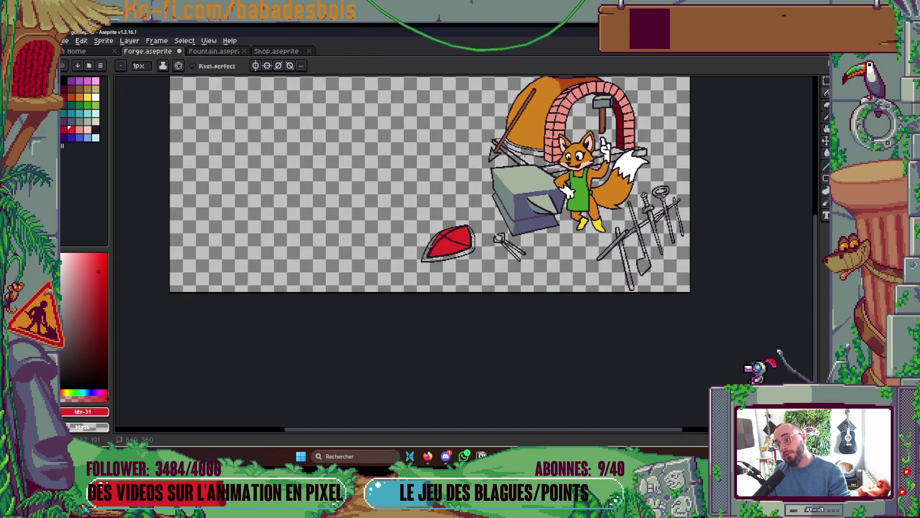
scroll(520, 194, "down", 1)
key("Tab")
left_click(500, 111)
left_click(500, 110)
left_click(500, 100)
left_click(500, 100)
left_click(500, 101)
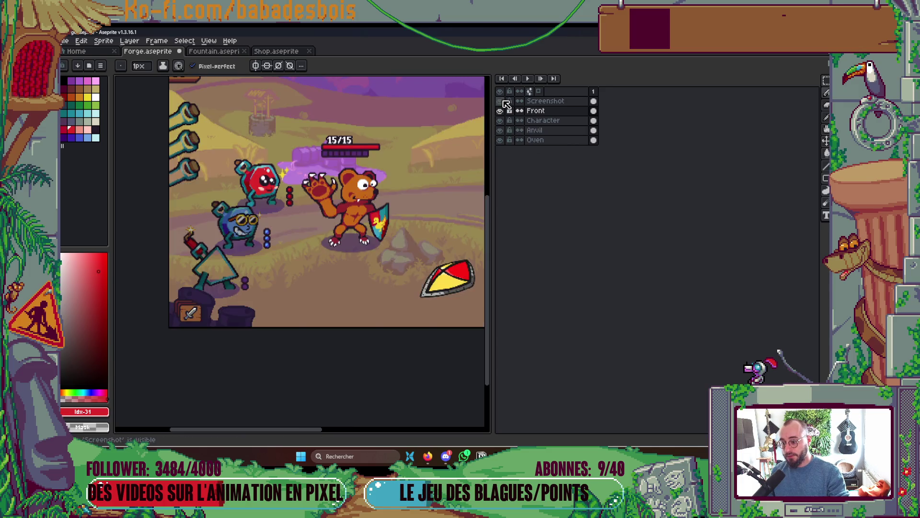
- Fill two of the shield's panels with yellow
left_click(500, 111, "alt")
key("Tab")
scroll(470, 238, "up", 2)
left_click(88, 96)
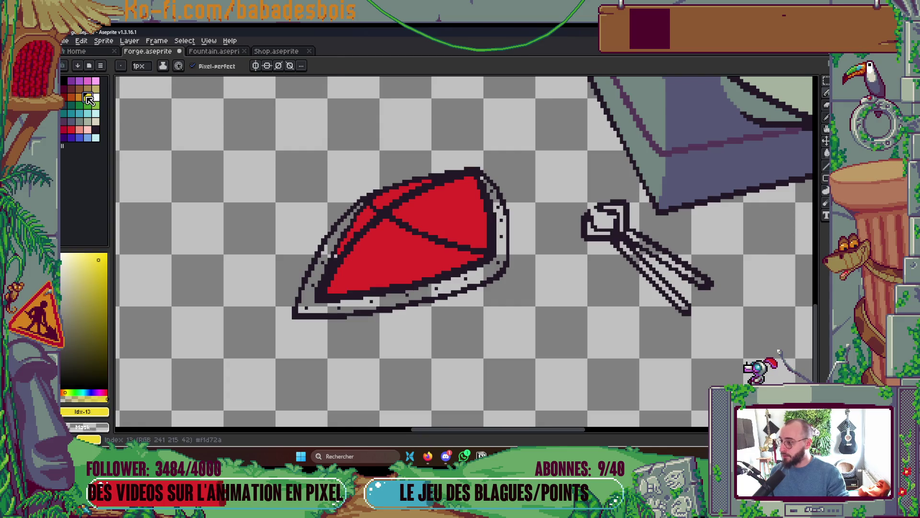
key("g")
left_click(380, 254)
left_click(388, 194)
scroll(388, 194, "up", 1)
key("b")
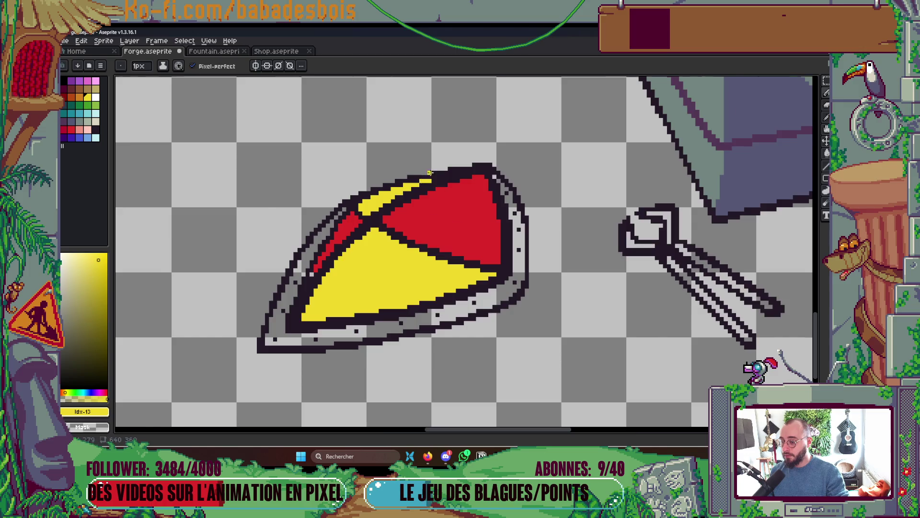
scroll(430, 173, "down", 5)
scroll(527, 163, "up", 3)
- Sample the anvil's grey-green and fill the shield rim with it
key("i")
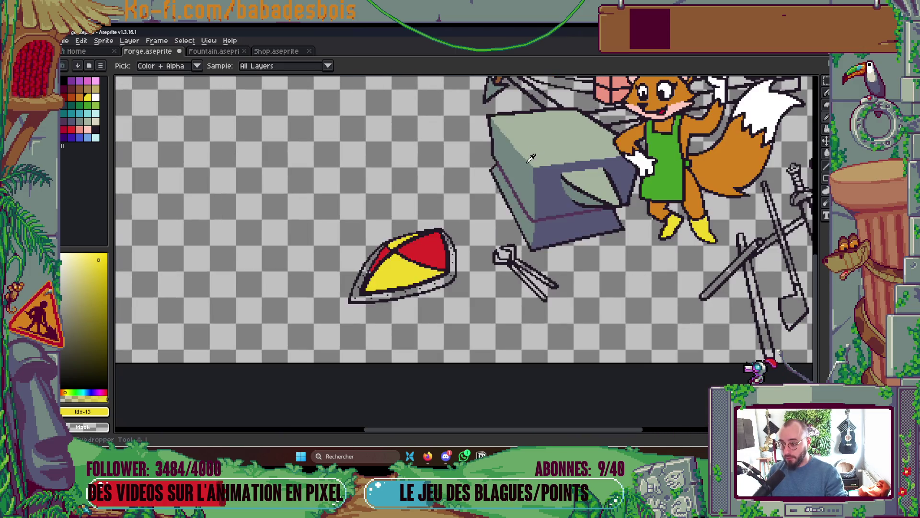
left_click(531, 158)
scroll(394, 287, "up", 1)
key("g")
scroll(489, 230, "up", 1)
left_click(501, 225)
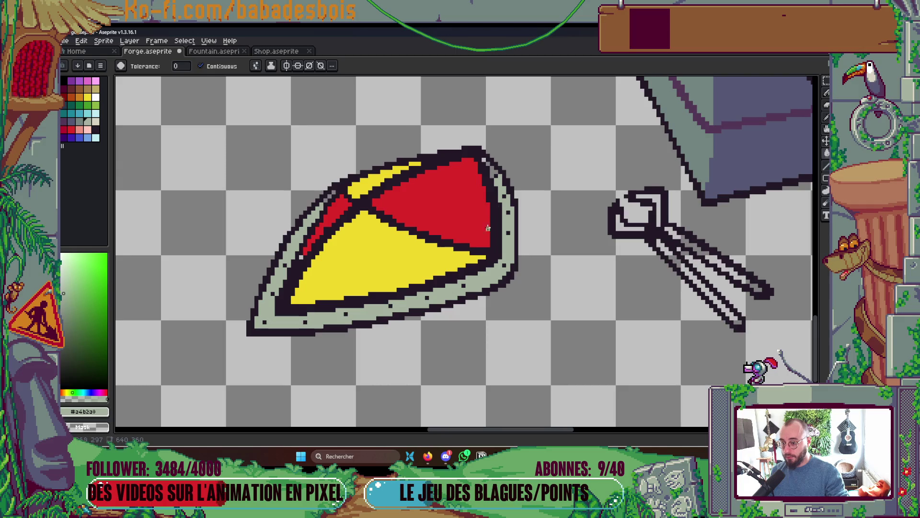
scroll(488, 228, "up", 1)
scroll(493, 170, "up", 1)
- Sample the shield's red and paint a stray grey pixel red
key("b")
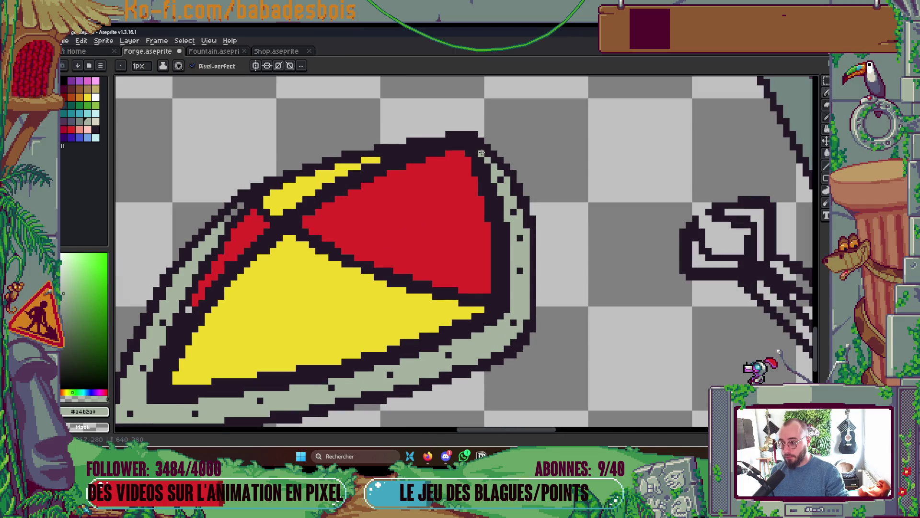
scroll(479, 153, "up", 2)
scroll(269, 192, "up", 1)
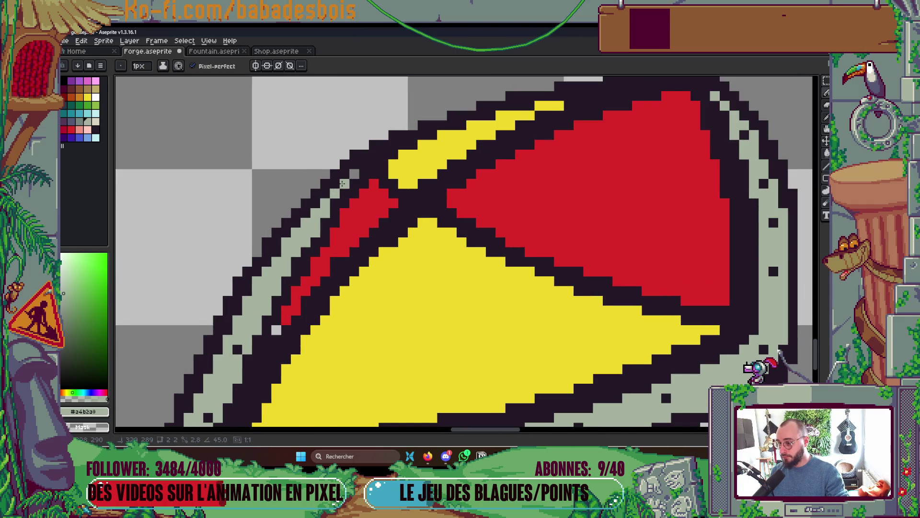
scroll(348, 187, "up", 1)
scroll(299, 244, "up", 1)
left_click(303, 247, "alt")
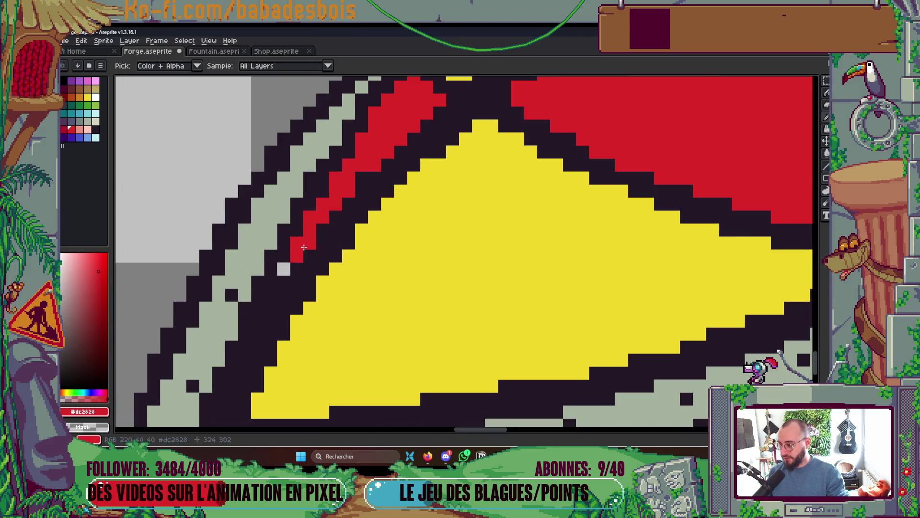
left_click(283, 269)
- Save Forge.aseprite with the finished red-and-yellow shield
scroll(391, 214, "down", 5)
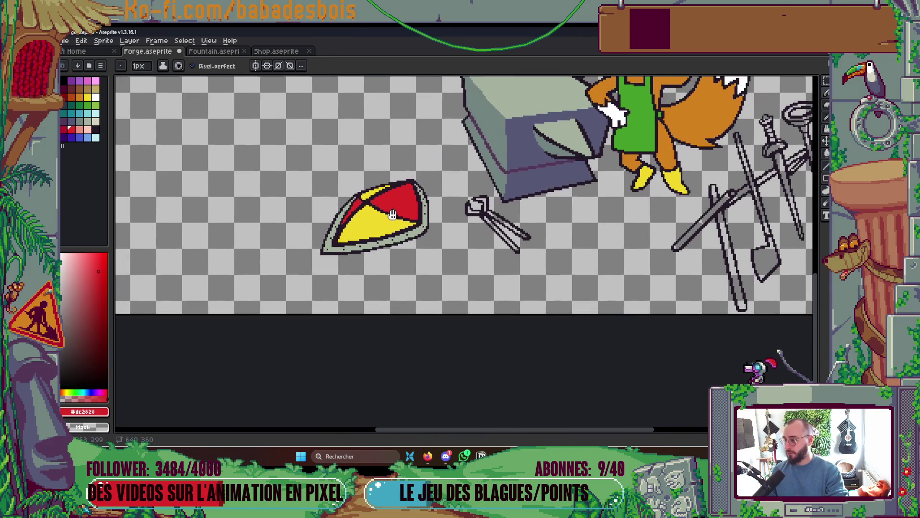
scroll(392, 215, "down", 3)
scroll(500, 196, "up", 3)
scroll(500, 196, "down", 1)
key("ctrl+s")
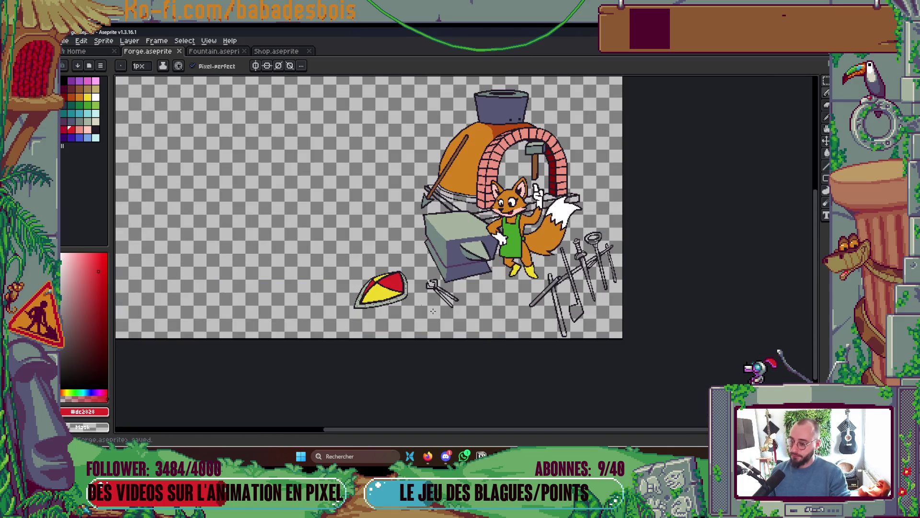
scroll(433, 311, "up", 3)
- Fill both tong handles and two tongs-head gaps with grey-green #a4b2a0
key("g")
left_click(540, 245, "alt")
scroll(540, 244, "up", 2)
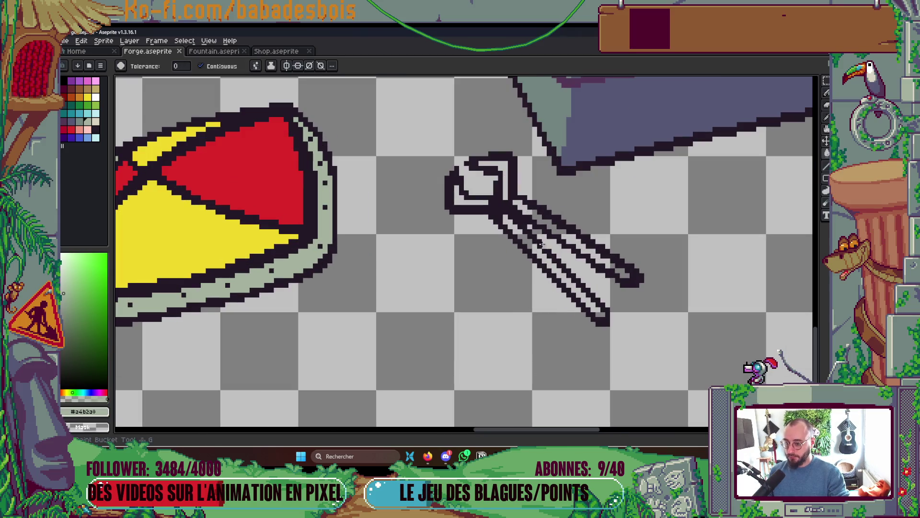
left_click(538, 244)
left_click(556, 225)
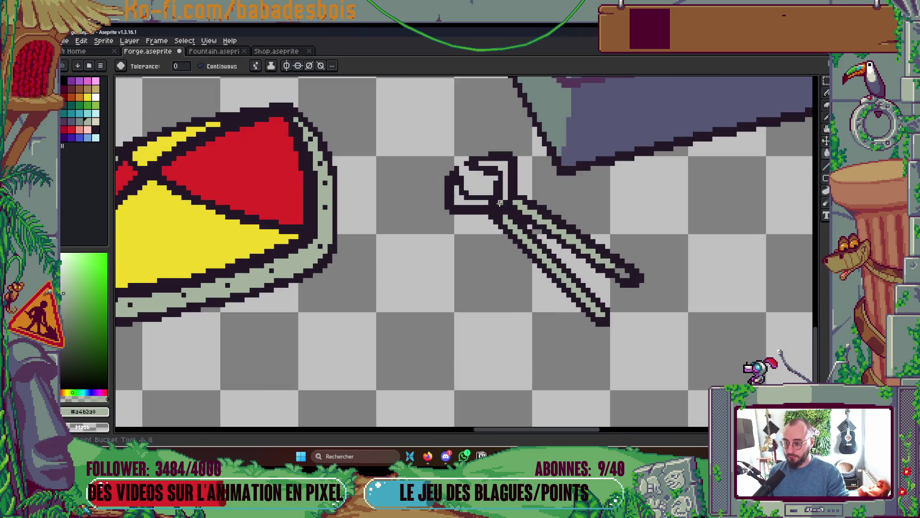
left_click(494, 173)
left_click(462, 194)
- Save Forge.aseprite with the completed tongs
scroll(508, 182, "down", 5)
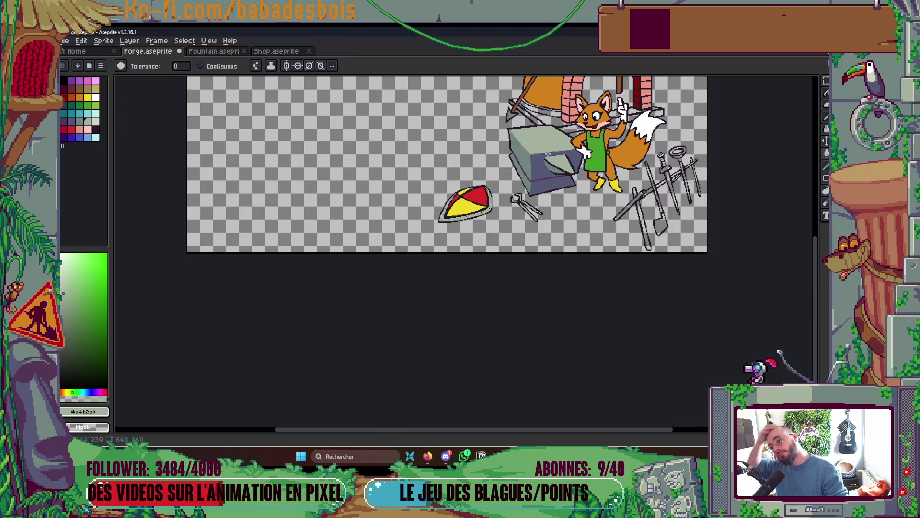
scroll(547, 153, "down", 1)
scroll(577, 318, "up", 1)
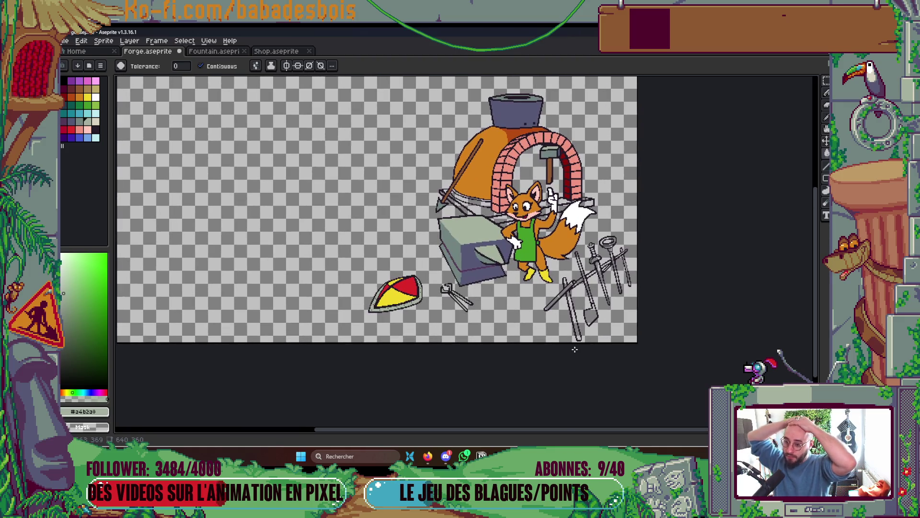
scroll(575, 348, "down", 1)
scroll(583, 338, "up", 1)
key("v")
key("ctrl+s")
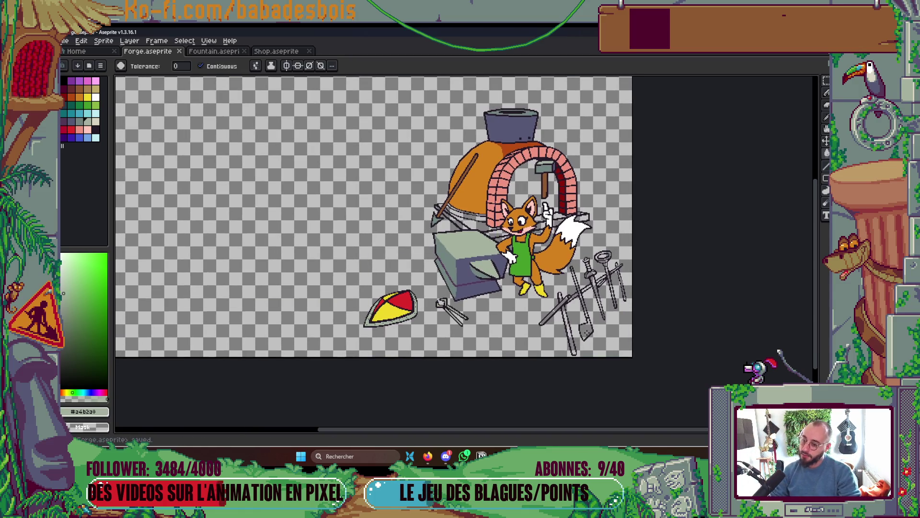
- Bucket-fill the tool rack's wooden shafts and crossbars brown
scroll(577, 297, "up", 3)
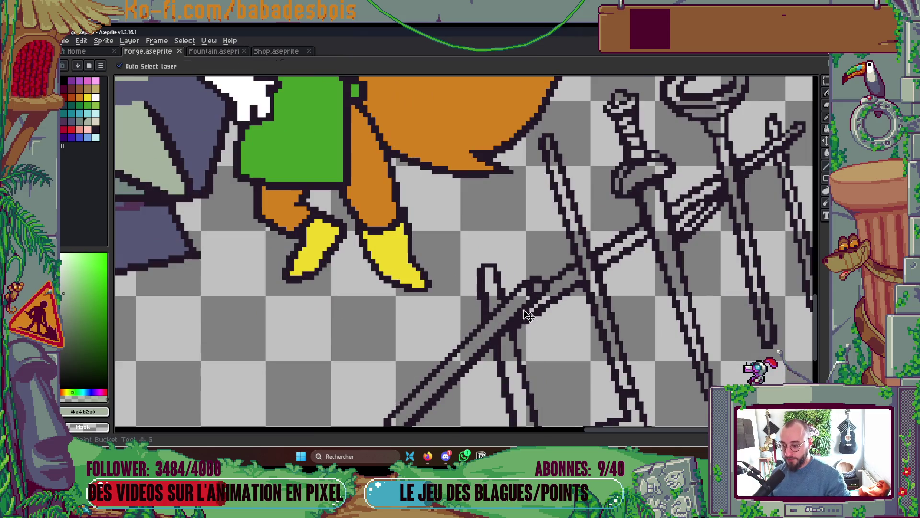
left_click(79, 90)
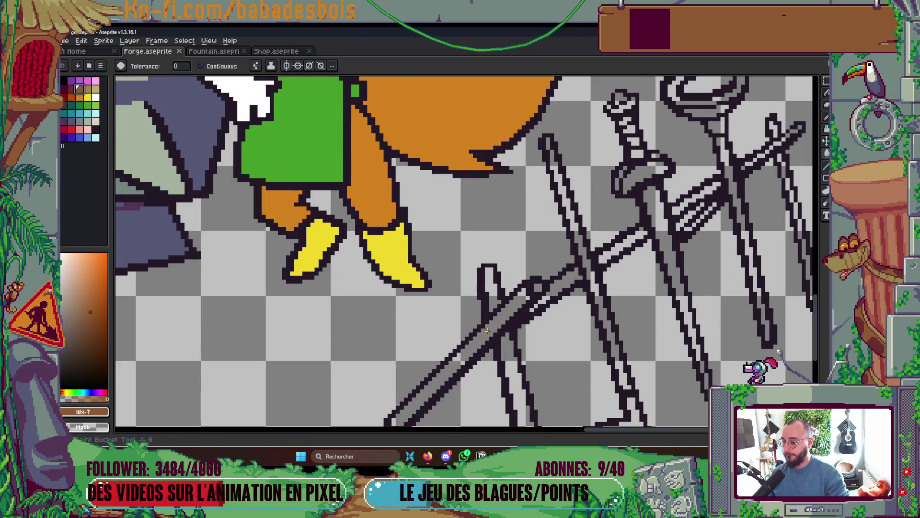
left_click(487, 332)
left_click(491, 297)
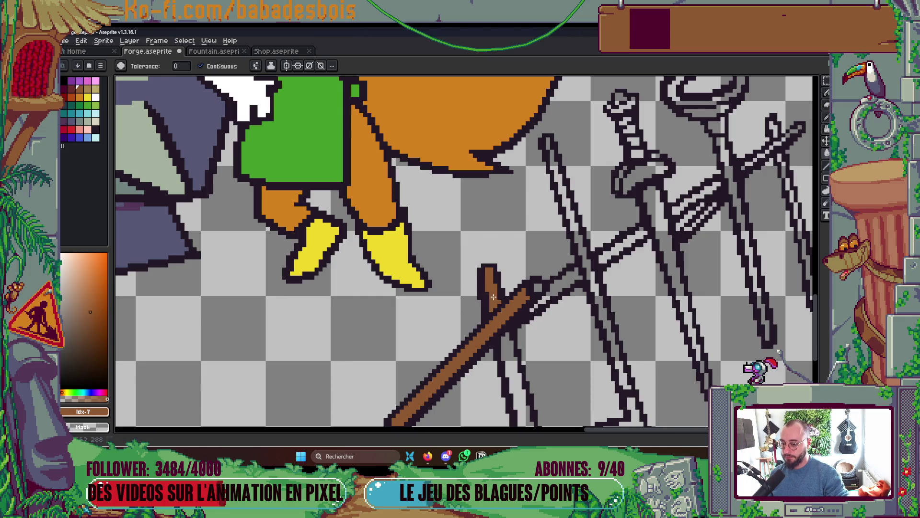
left_click(508, 347)
scroll(508, 347, "down", 3)
scroll(520, 283, "up", 4)
left_click(522, 277)
left_click(550, 273)
left_click(644, 230)
scroll(644, 230, "down", 1)
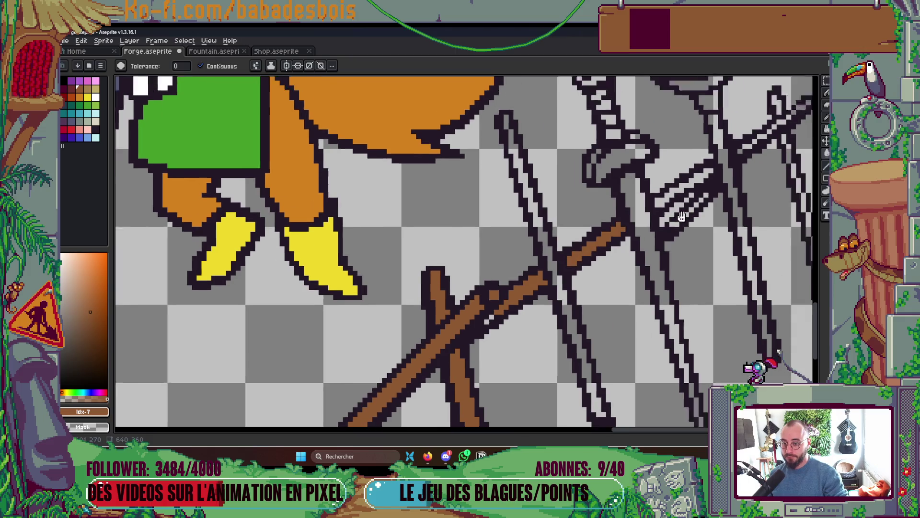
scroll(654, 207, "up", 1)
left_click(663, 211)
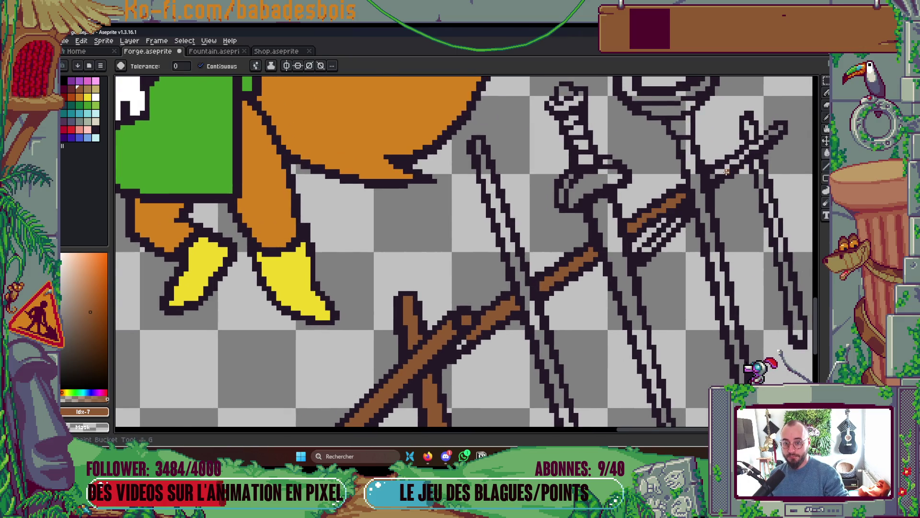
- Pencil brown lines up the diagonal shaft and along its lower crossbar stripe
scroll(728, 171, "up", 1)
key("b")
mouse_move(706, 178)
left_mouse_down()
mouse_move(796, 115)
mouse_move(793, 125)
left_mouse_up()
scroll(741, 155, "down", 3)
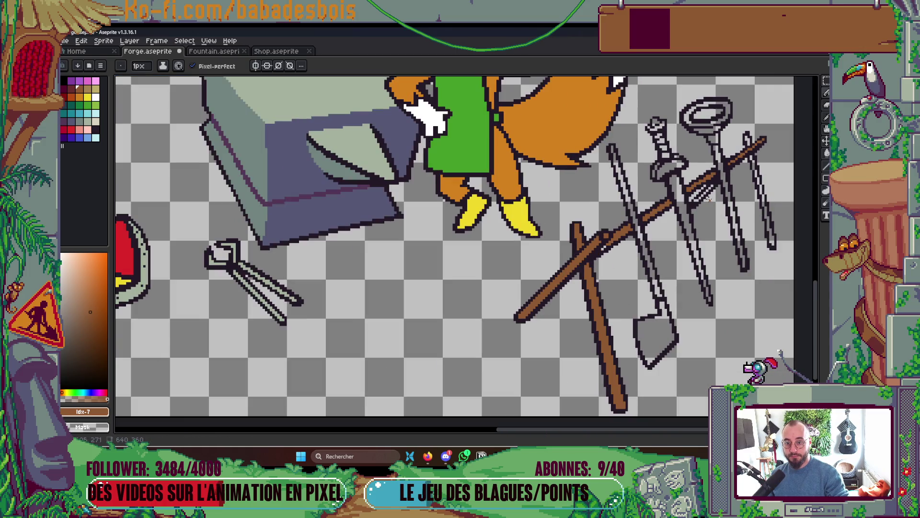
scroll(693, 202, "up", 3)
left_click_drag(705, 189, 725, 168)
scroll(689, 203, "down", 3)
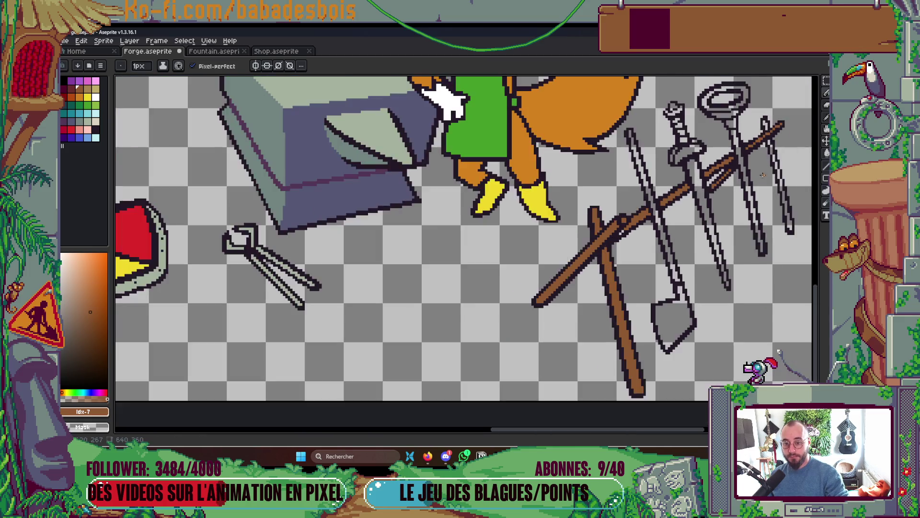
scroll(676, 245, "up", 2)
- Fill the rightmost shaft's inner stripe brown along its length and save Forge.aseprite
key("g")
left_click_drag(682, 289, 671, 216)
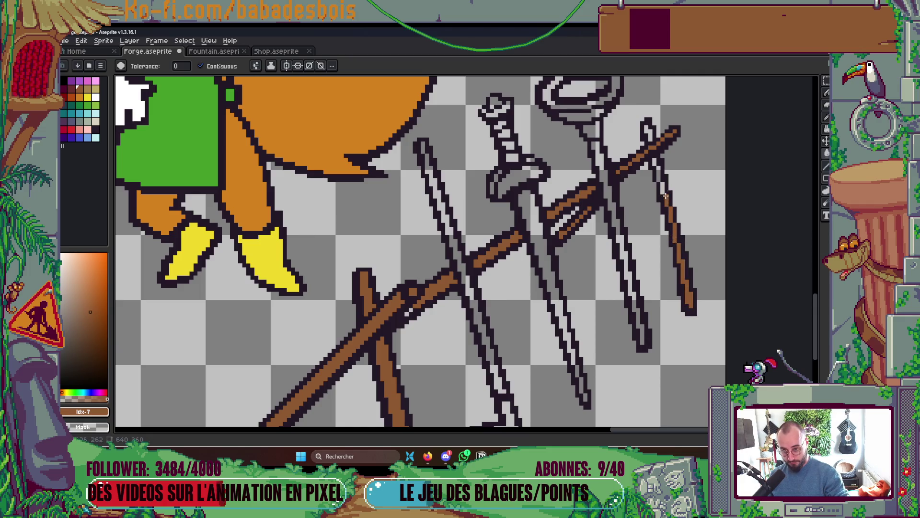
left_click_drag(661, 181, 649, 137)
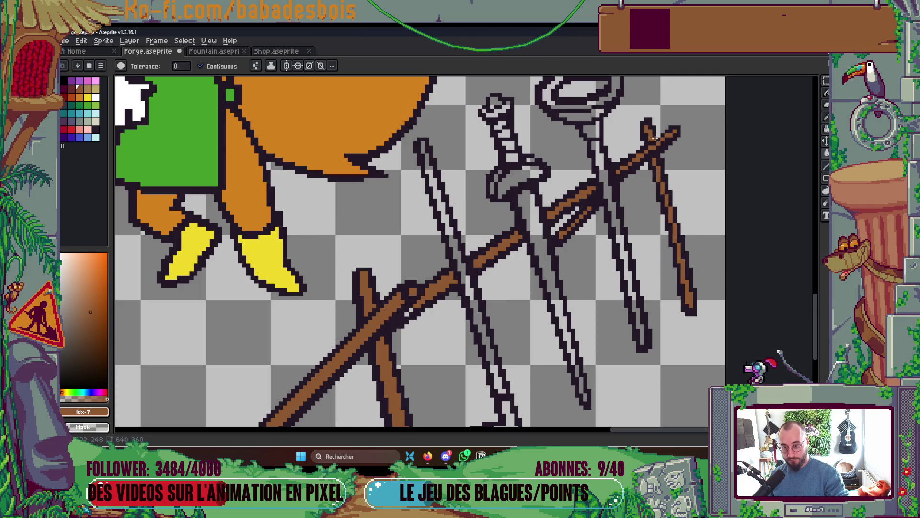
scroll(671, 232, "down", 4)
scroll(551, 316, "down", 3)
scroll(583, 323, "up", 3)
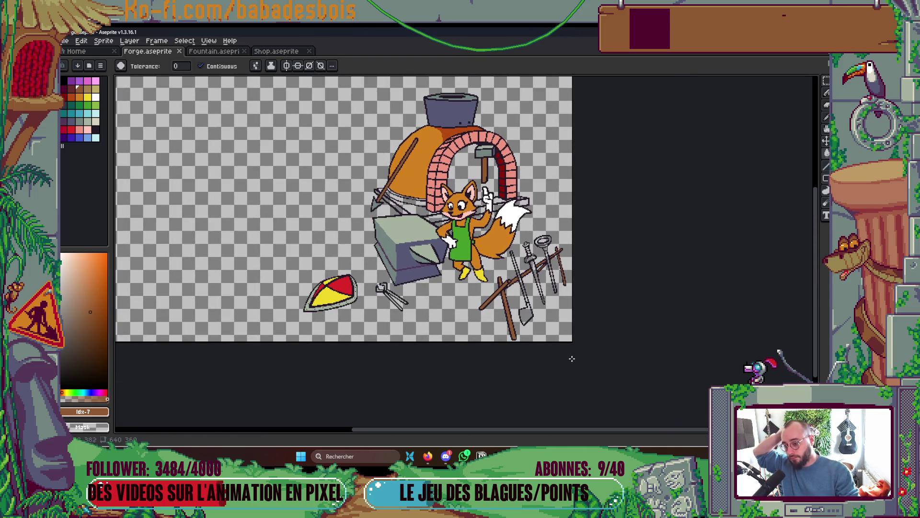
scroll(519, 289, "up", 3)
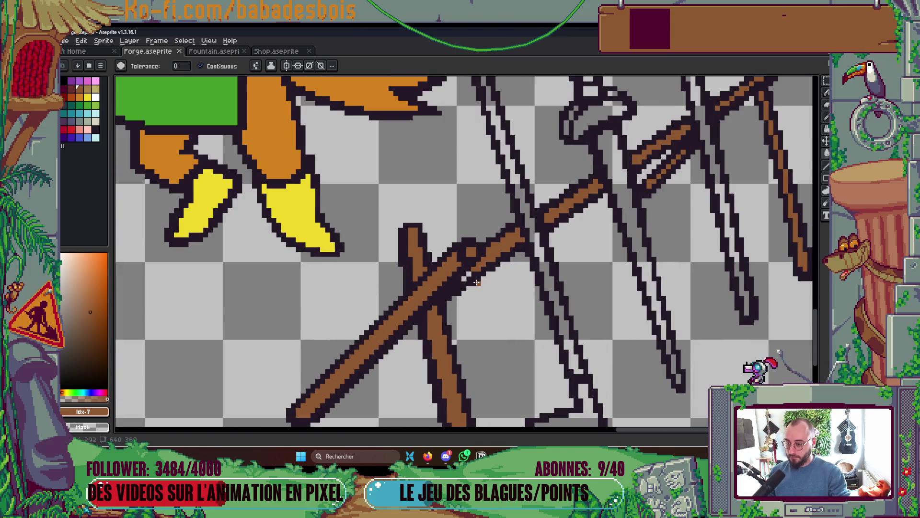
key("b")
scroll(619, 217, "down", 1)
scroll(619, 217, "down", 3)
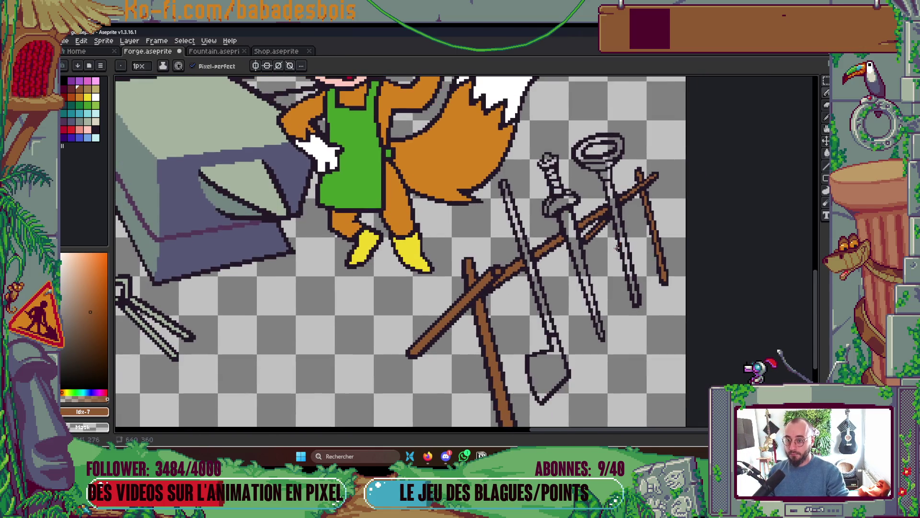
key("ctrl+s")
- Outline the brick arch's edge in dark #231927 pixels and save Forge.aseprite again
scroll(583, 194, "up", 5)
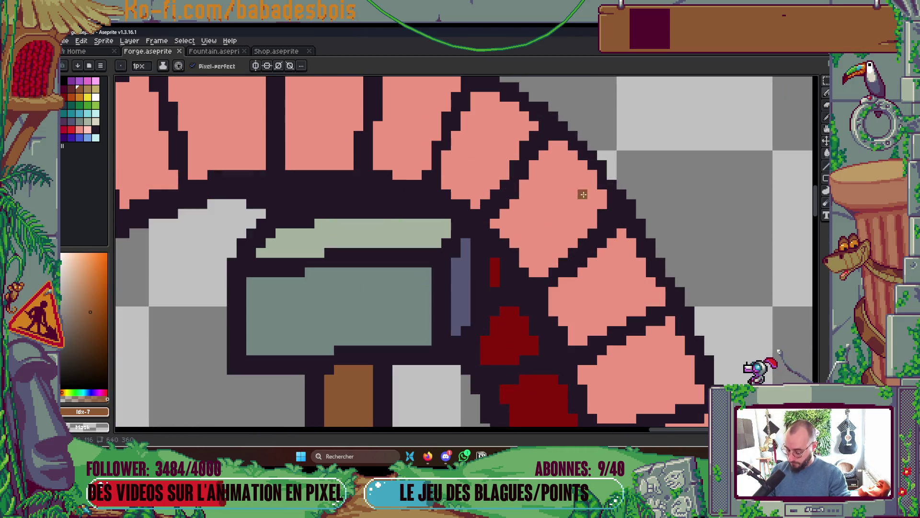
left_click(606, 177, "alt")
left_click(594, 175)
left_click(578, 160)
left_click(563, 145)
scroll(600, 149, "down", 2)
scroll(600, 148, "down", 3)
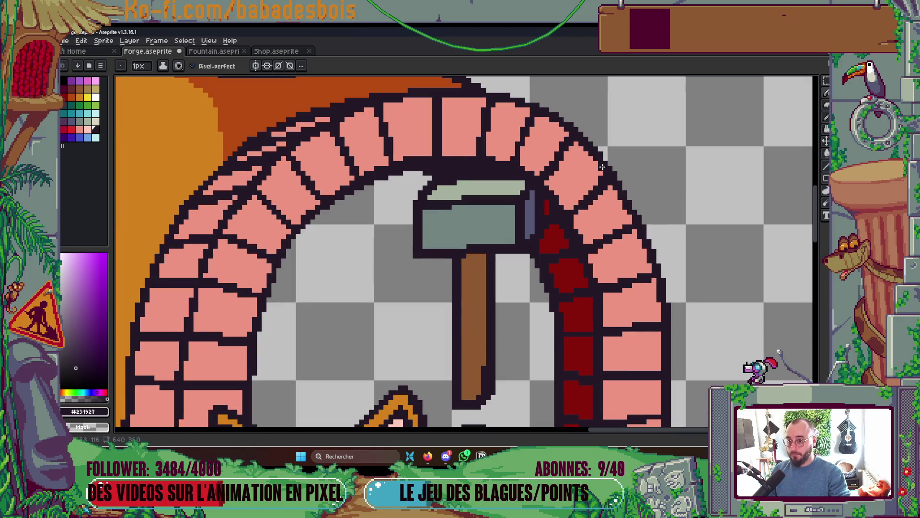
key("ctrl+s")
scroll(682, 296, "down", 1)
left_click_drag(682, 296, 585, 278)
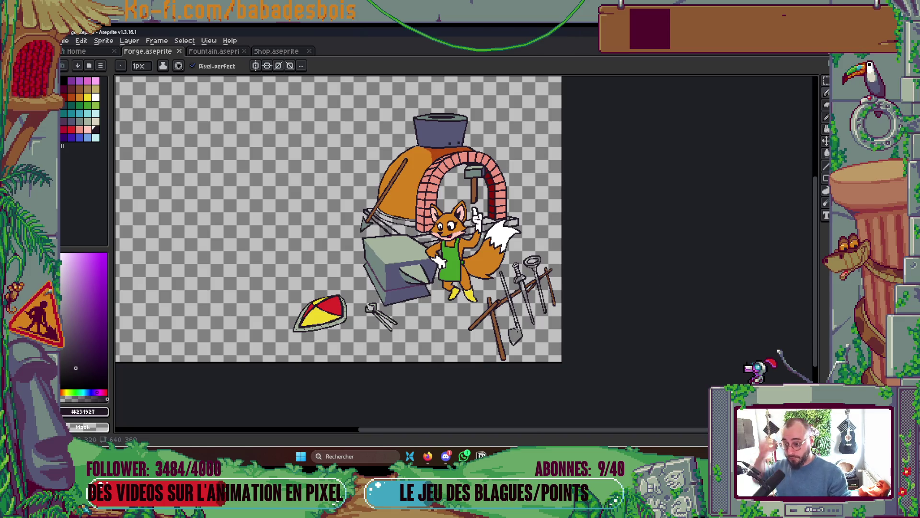
- Sample the grey-green, choose darker #72847f, and fill the shovel and sword blades
scroll(503, 306, "up", 3)
key("alt")
scroll(504, 250, "down", 3)
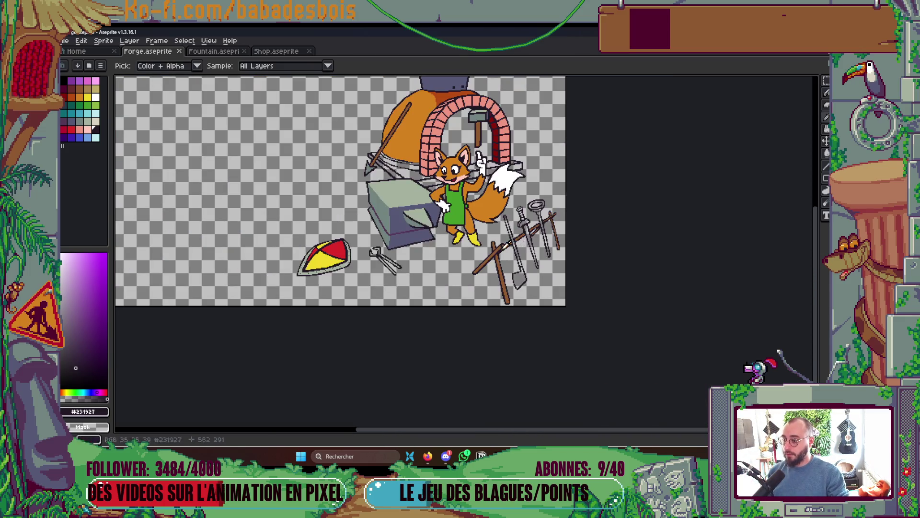
left_click(512, 278)
scroll(508, 275, "up", 1)
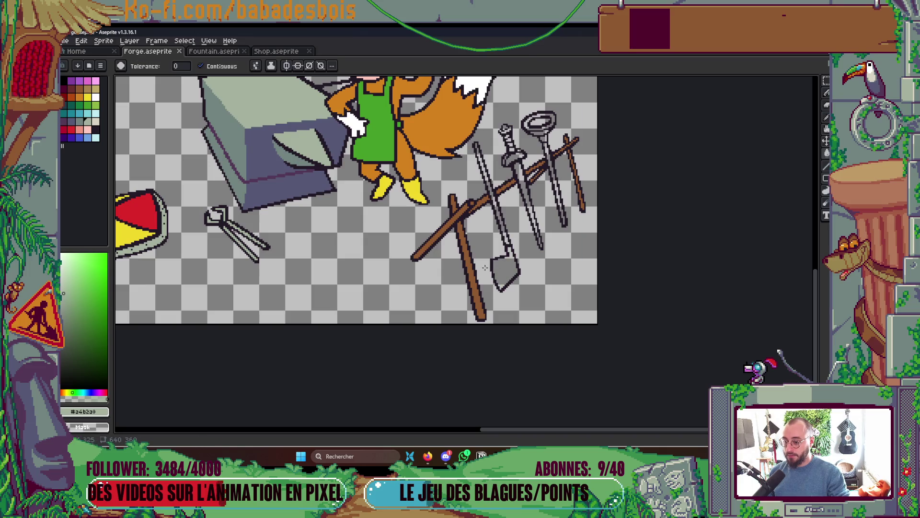
left_click(262, 177, "alt")
left_click(512, 268)
left_click(521, 180)
- Undo a stray grey-green fill, then fill the thin pole brown
scroll(535, 205, "up", 2)
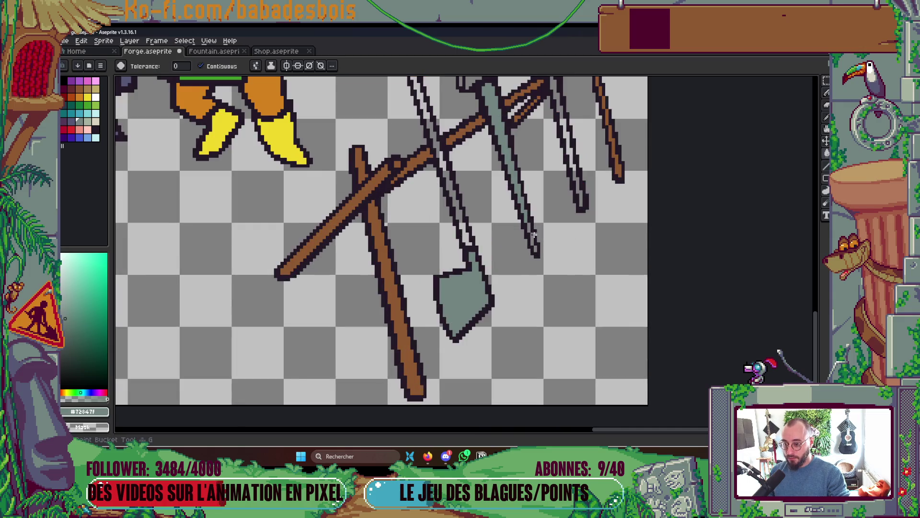
left_click(533, 235)
key("ctrl+z")
scroll(534, 239, "up", 1)
scroll(535, 238, "up", 1)
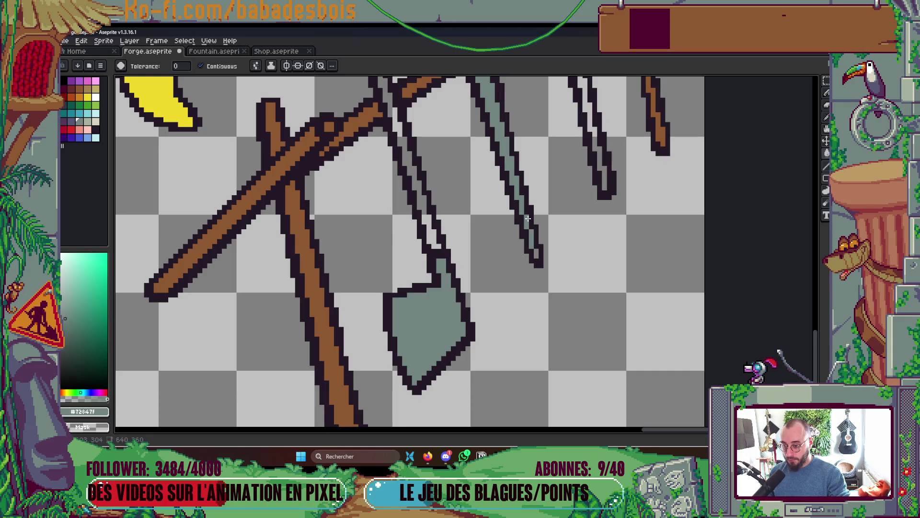
scroll(545, 247, "down", 3)
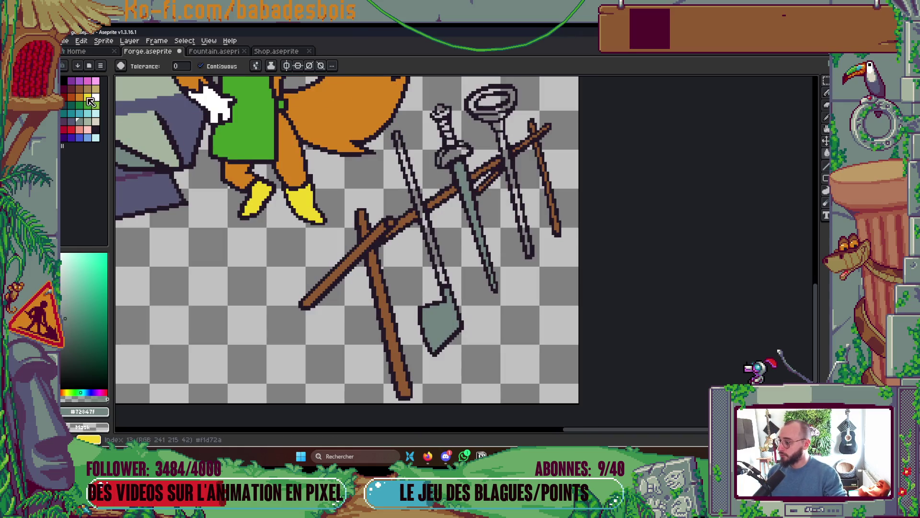
left_click(80, 89)
left_click(437, 256)
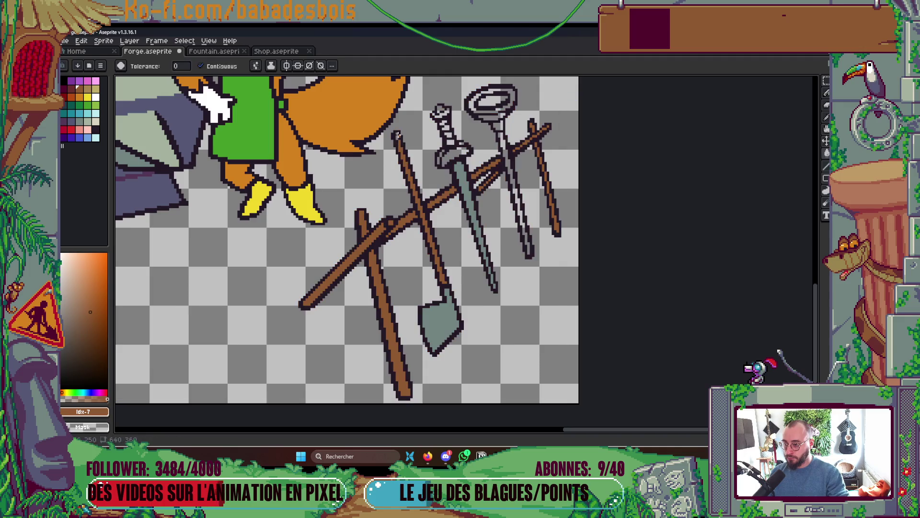
scroll(497, 239, "down", 5)
scroll(497, 238, "up", 2)
scroll(562, 246, "up", 2)
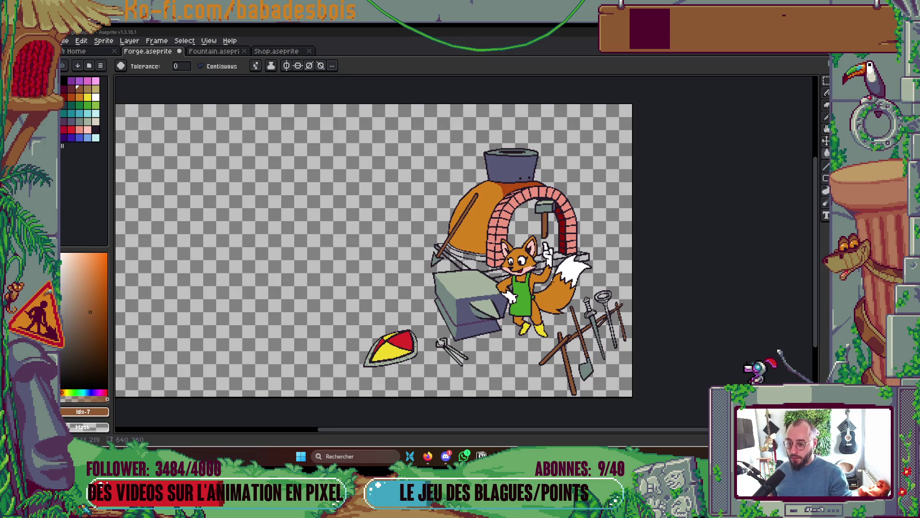
- Sample the fox's inner-ear pink #FFC9BD and extend the inner ear downward
scroll(532, 246, "up", 5)
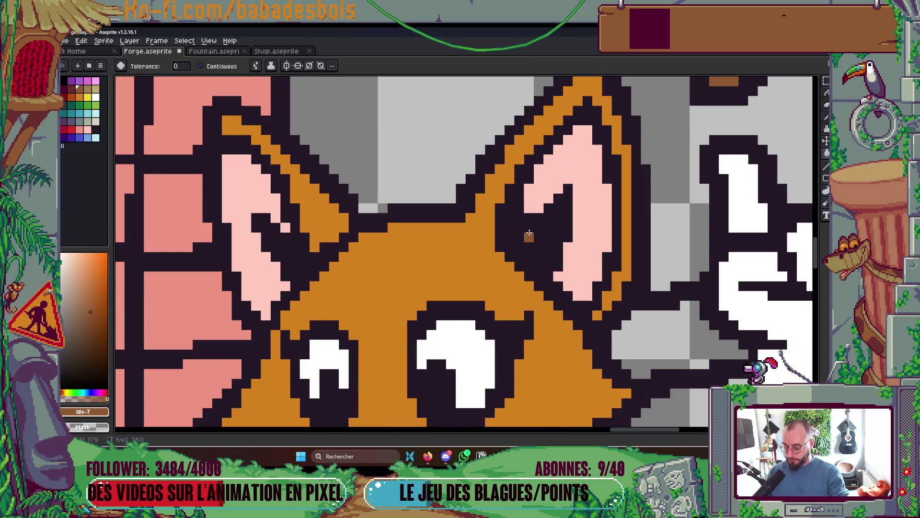
left_click(530, 211, "alt")
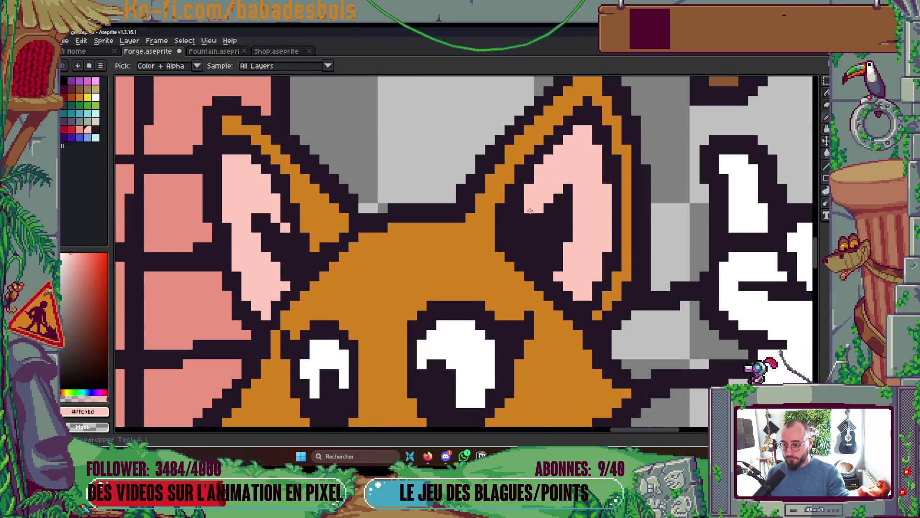
left_click_drag(520, 218, 520, 228)
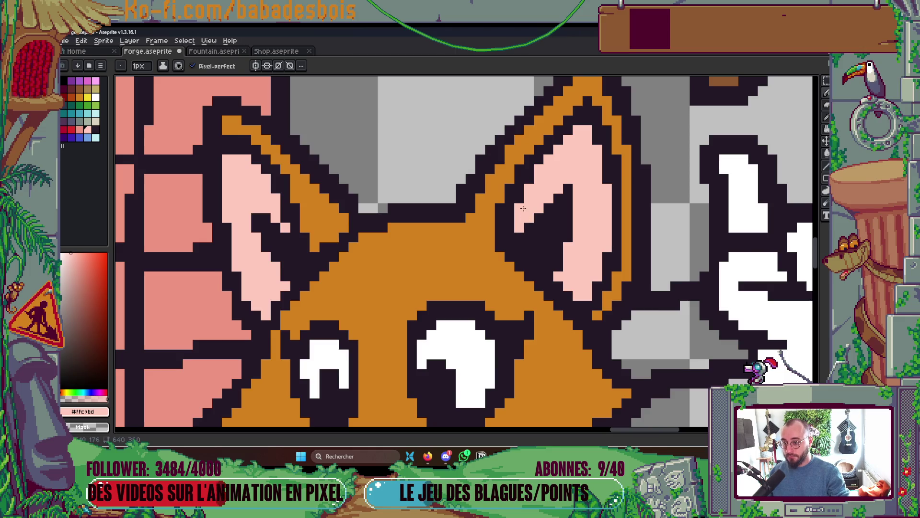
scroll(523, 208, "down", 3)
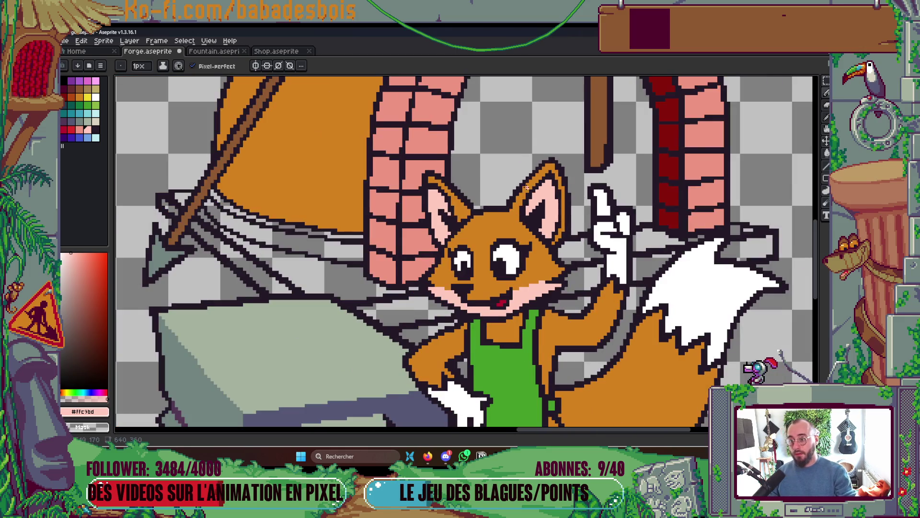
scroll(527, 188, "up", 3)
- Redraw the ear tip's dark #231927 outline along its right edge
left_click(539, 155, "alt")
left_click(527, 153)
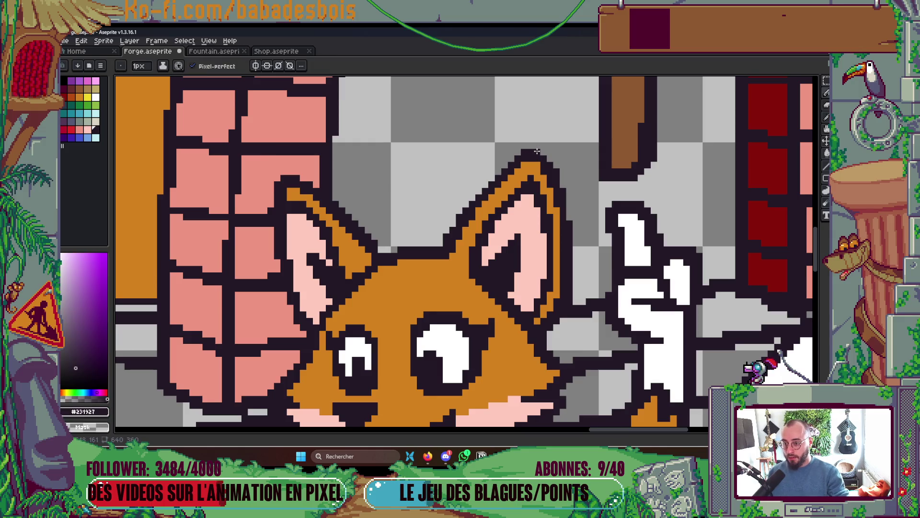
left_click_drag(546, 156, 568, 165)
scroll(566, 172, "down", 5)
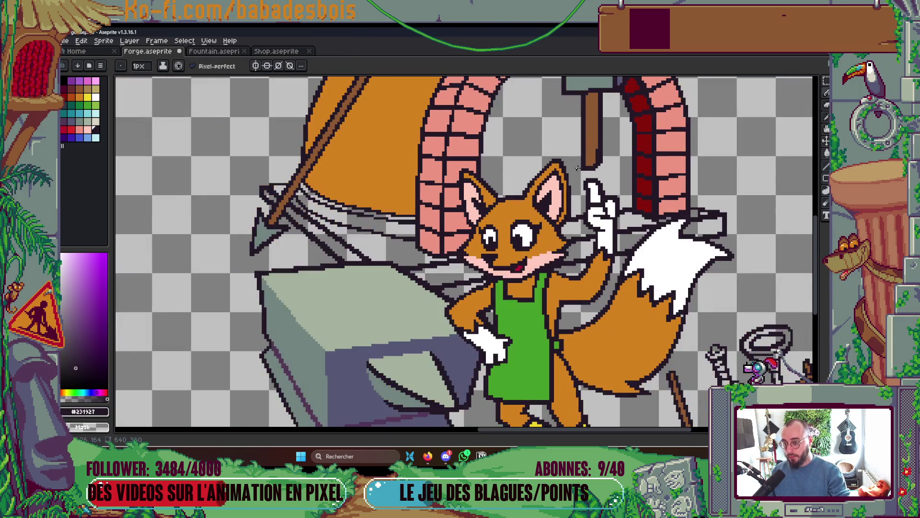
scroll(566, 174, "up", 4)
scroll(566, 174, "up", 1)
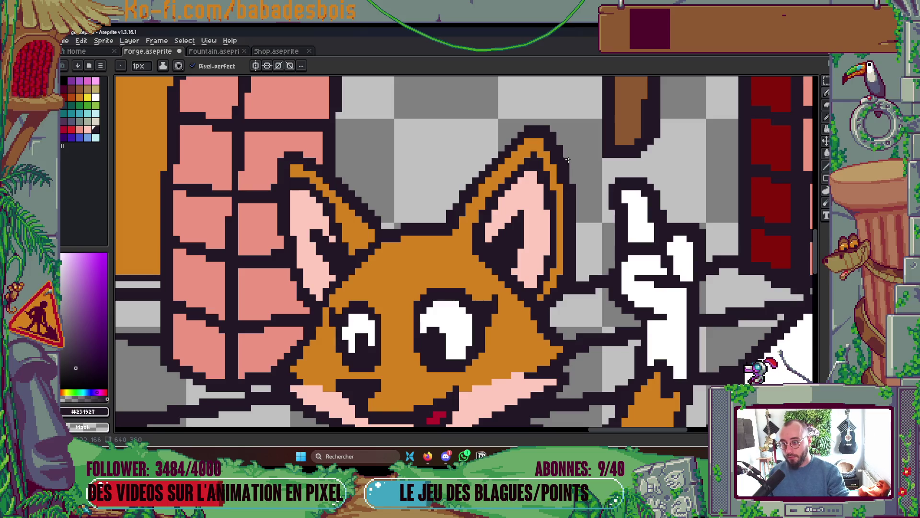
scroll(566, 160, "down", 5)
left_click_drag(591, 167, 565, 187)
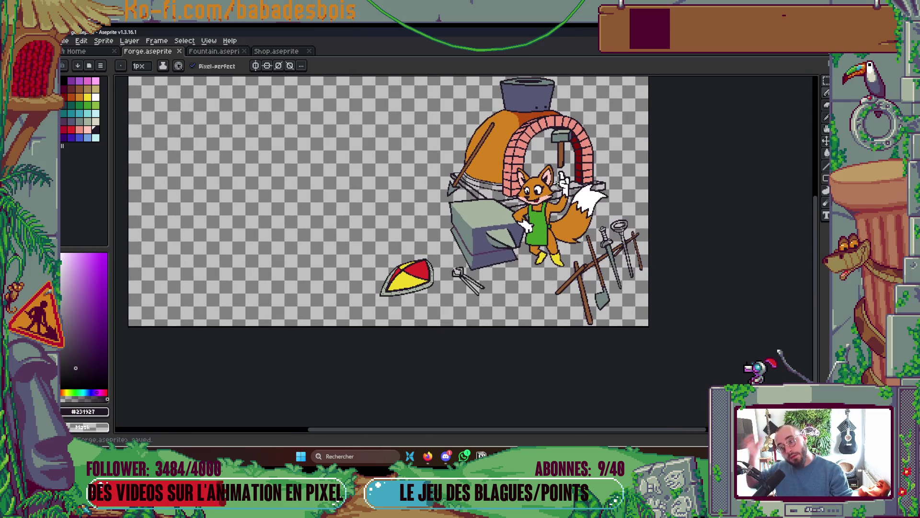
- Turn a stray pink ear pixel dark
scroll(525, 171, "up", 5)
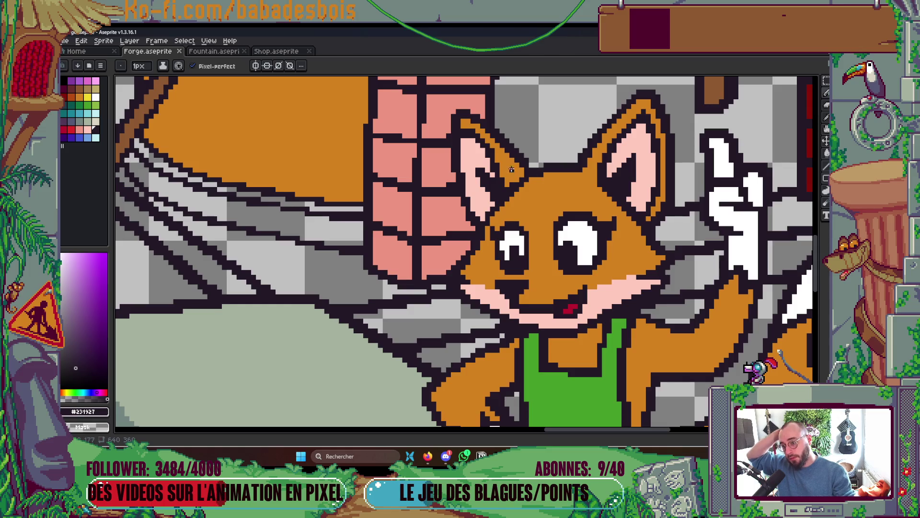
scroll(511, 170, "down", 2)
scroll(484, 182, "up", 3)
left_click(467, 232)
scroll(461, 180, "down", 4)
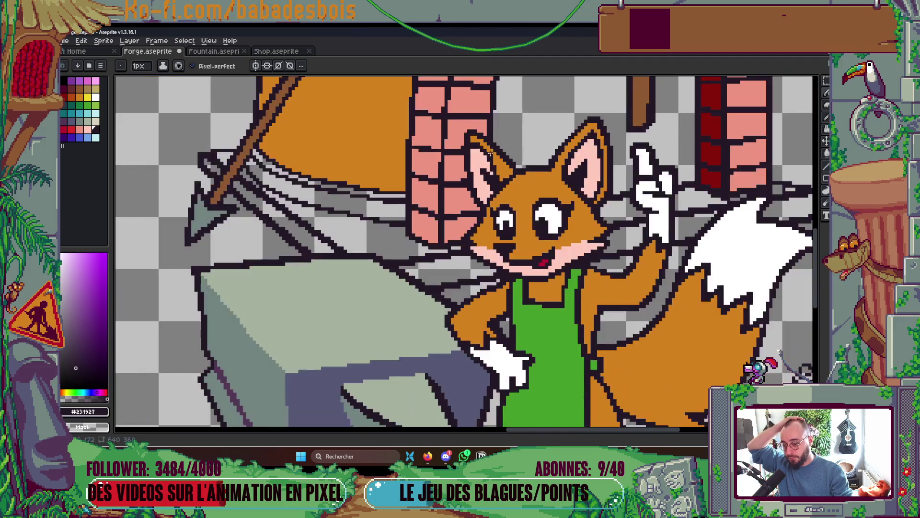
scroll(534, 194, "up", 1)
key("Tab")
key("Tab")
key("Tab")
key("Tab")
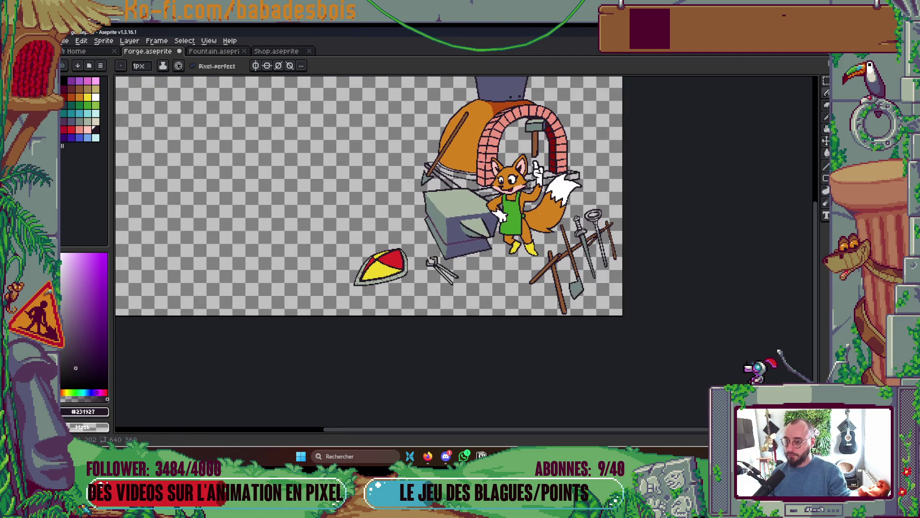
- Select the arch area, then toggle the forge, Anvil and Oven layers, leaving Anvil hidden
key("m")
mouse_move(445, 118)
left_mouse_down()
mouse_move(455, 145)
mouse_move(547, 227)
left_mouse_up()
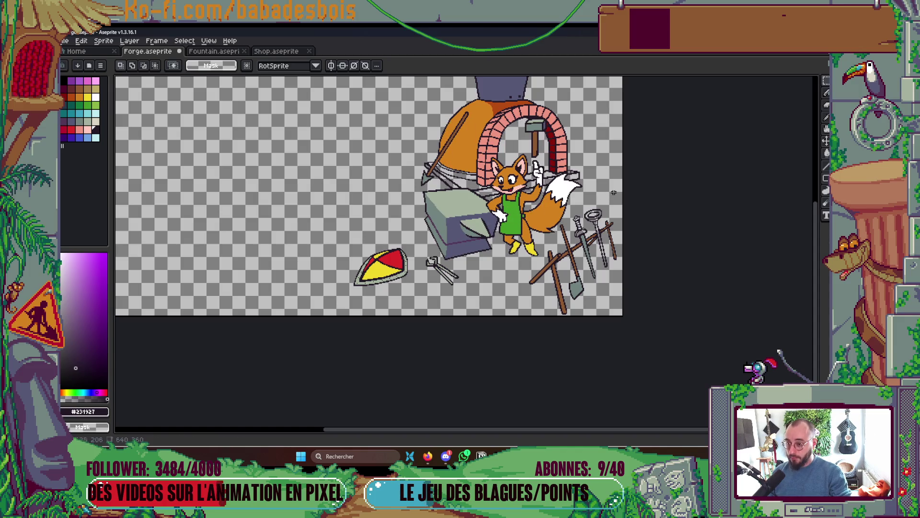
key("Tab")
key("Tab")
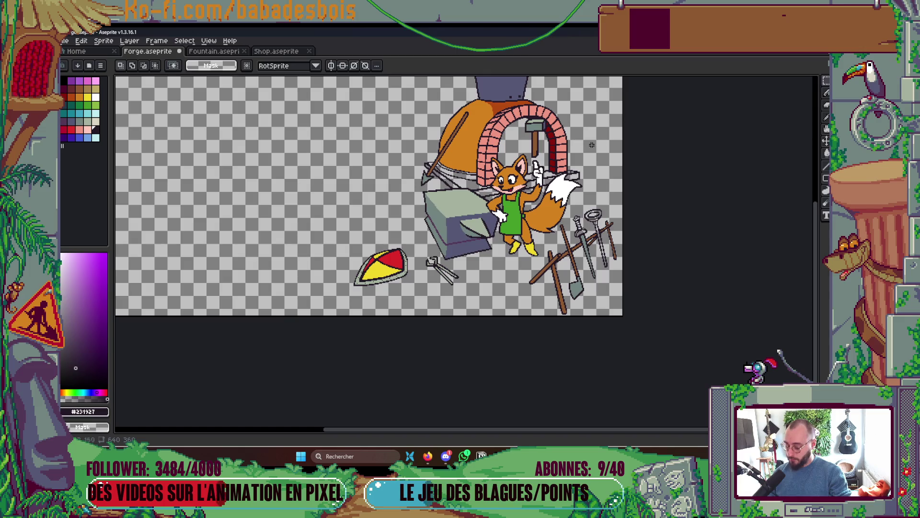
scroll(554, 170, "up", 2)
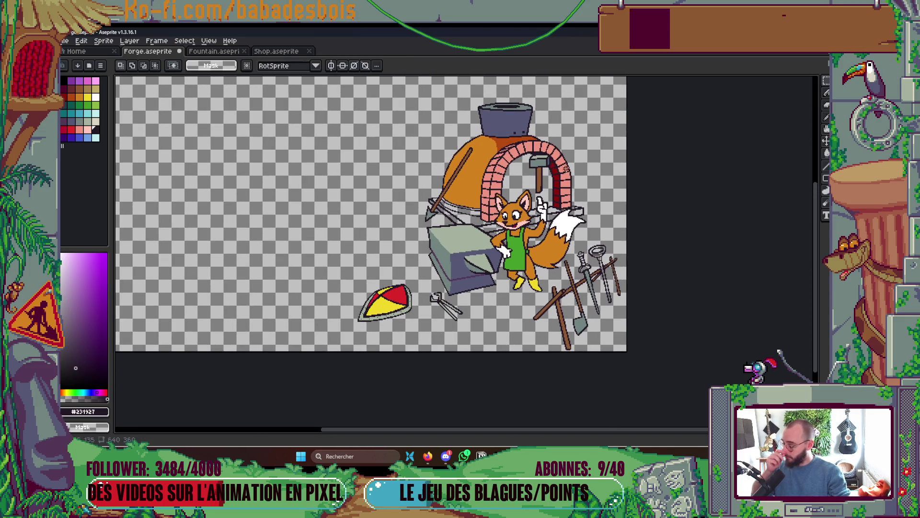
key("Tab")
left_click(500, 120, "alt")
left_click(500, 120, "alt")
left_click(500, 130)
left_click(499, 140)
left_click(501, 140)
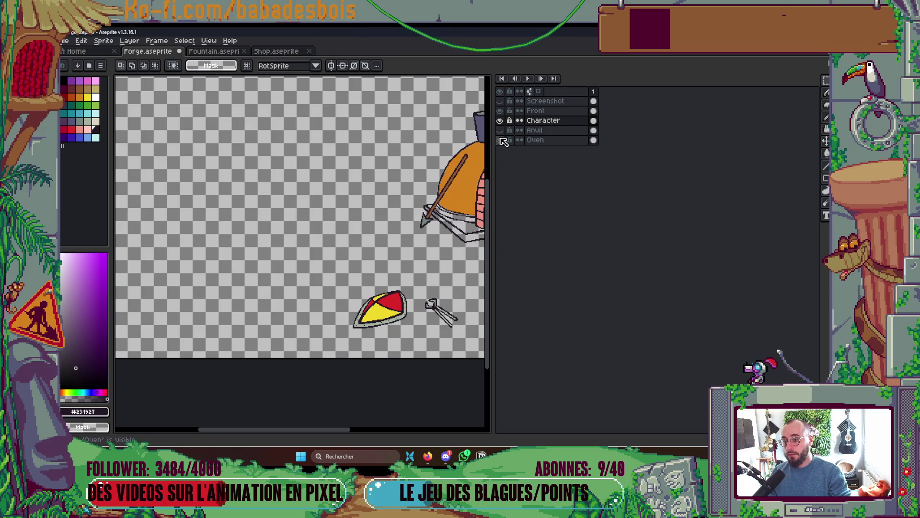
key("Tab")
key("Tab")
key("Tab")
- Show the Front layer and check the Screenshot reference, leaving it hidden
left_click(500, 111)
left_click(499, 101)
left_click(500, 101)
left_click(499, 101)
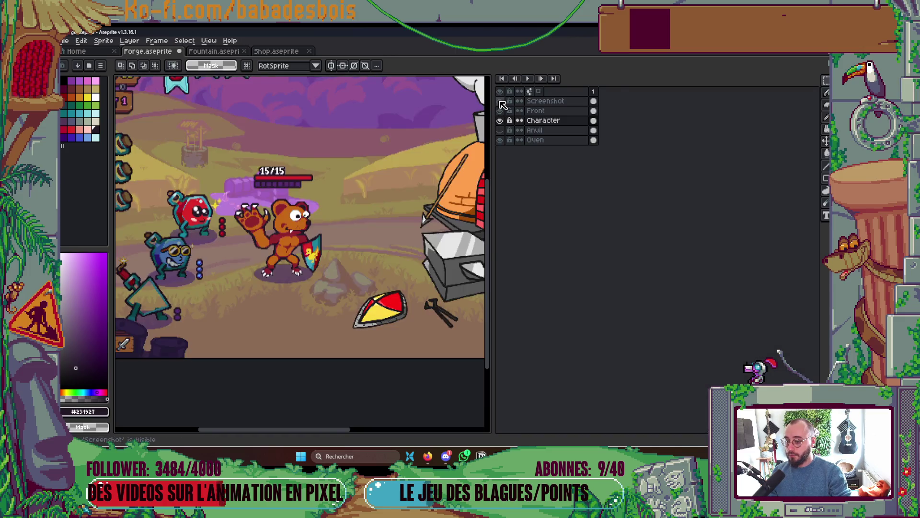
left_click(499, 101)
key("Tab")
scroll(466, 223, "up", 2)
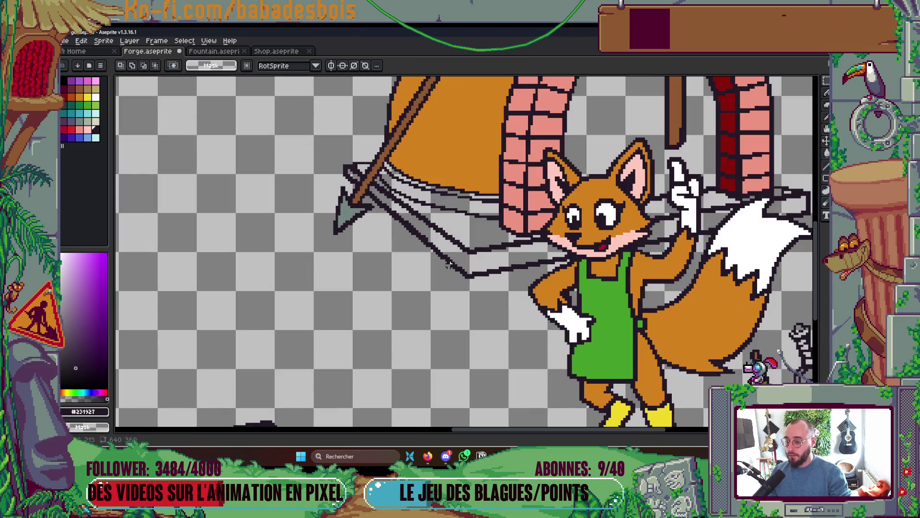
- Bucket-fill part of the base slab and two small gaps blue-grey, undoing one overflowing fill
left_click(70, 123)
key("g")
left_click(459, 222)
key("ctrl+z")
scroll(459, 222, "up", 2)
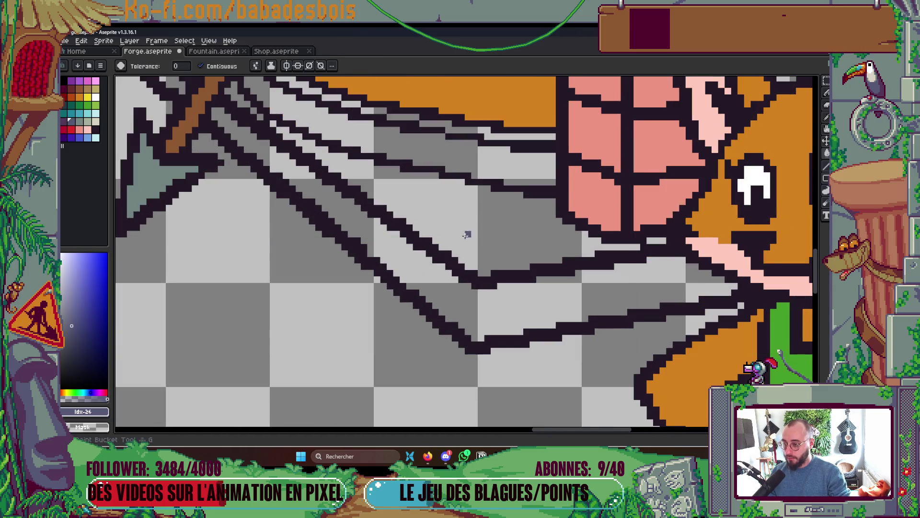
left_click(468, 232)
scroll(468, 219, "down", 1)
scroll(467, 220, "up", 1)
left_click(348, 195)
scroll(348, 194, "up", 1)
left_click(390, 226)
- Pencil a diagonal of blue-grey pixels along the slab edge
key("b")
left_click(424, 258)
left_click(437, 271)
left_click(462, 283)
scroll(462, 270, "down", 4)
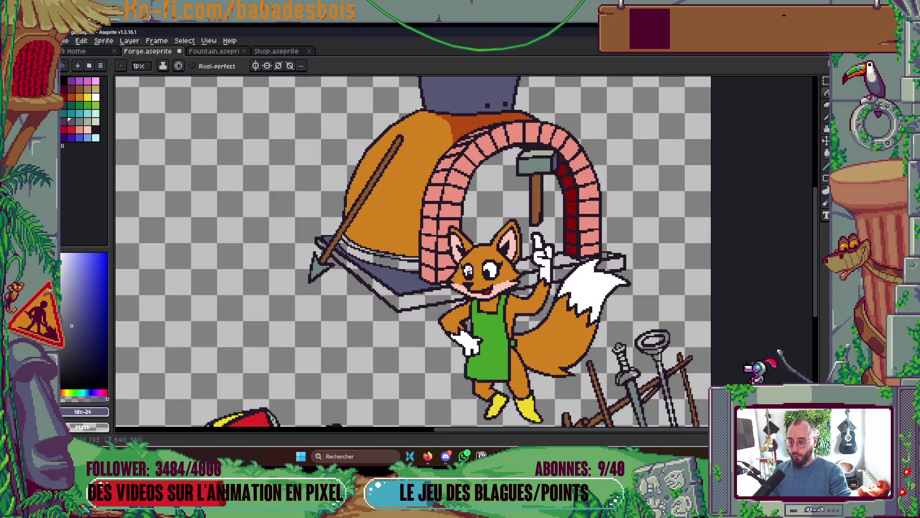
scroll(467, 270, "up", 2)
- Make the slab pieces beside the fox's hand and the slab top blue-grey, then save
key("g")
left_click(476, 274)
left_click(556, 263)
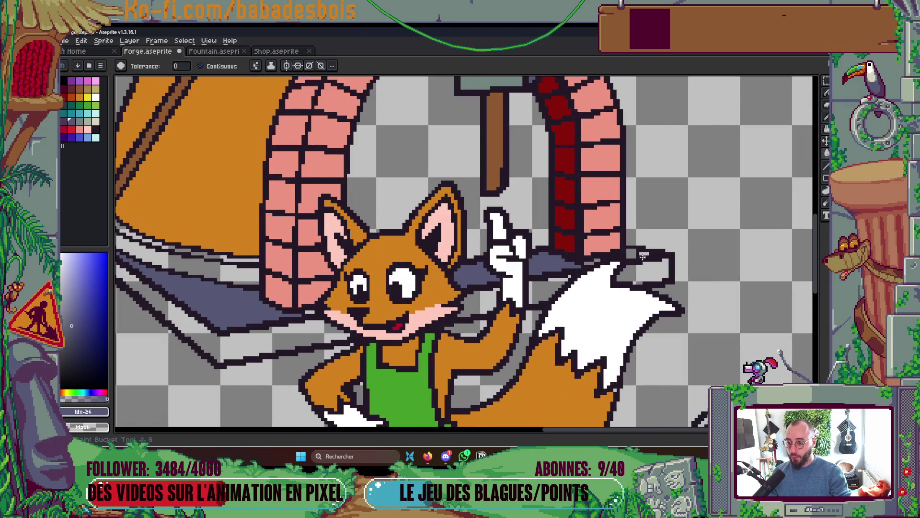
scroll(642, 257, "up", 1)
left_click(623, 252)
scroll(623, 252, "up", 1)
key("b")
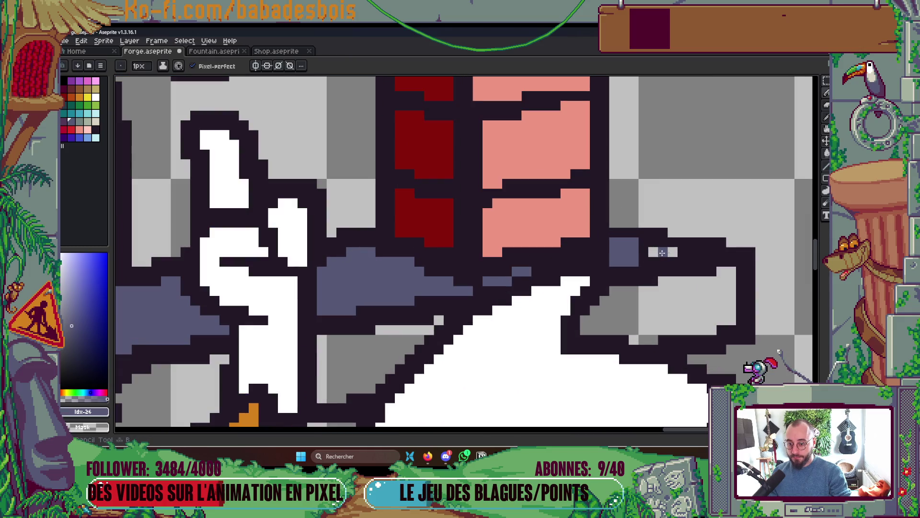
left_click_drag(620, 251, 671, 251)
scroll(685, 249, "down", 4)
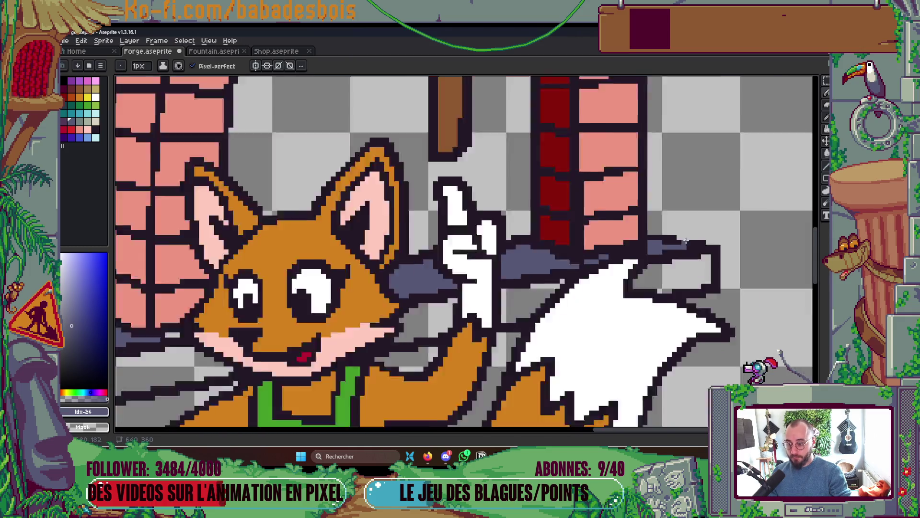
scroll(579, 245, "up", 3)
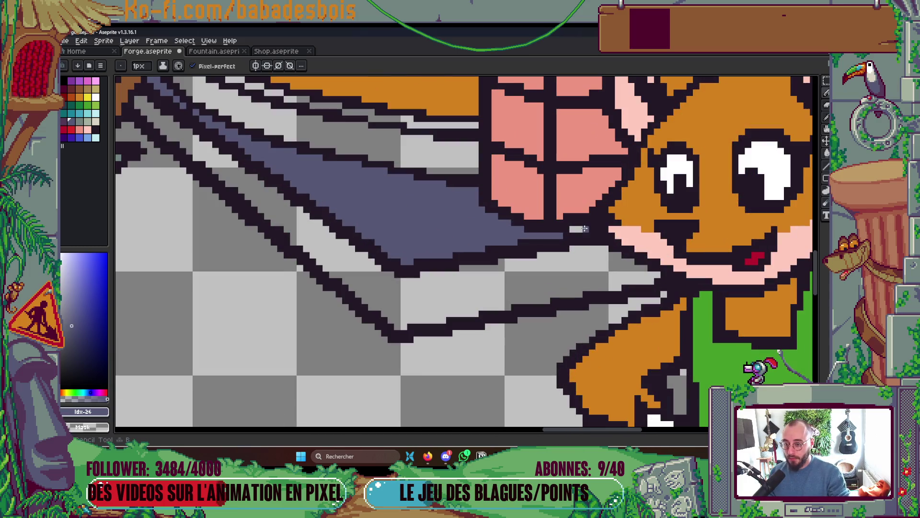
scroll(572, 228, "down", 4)
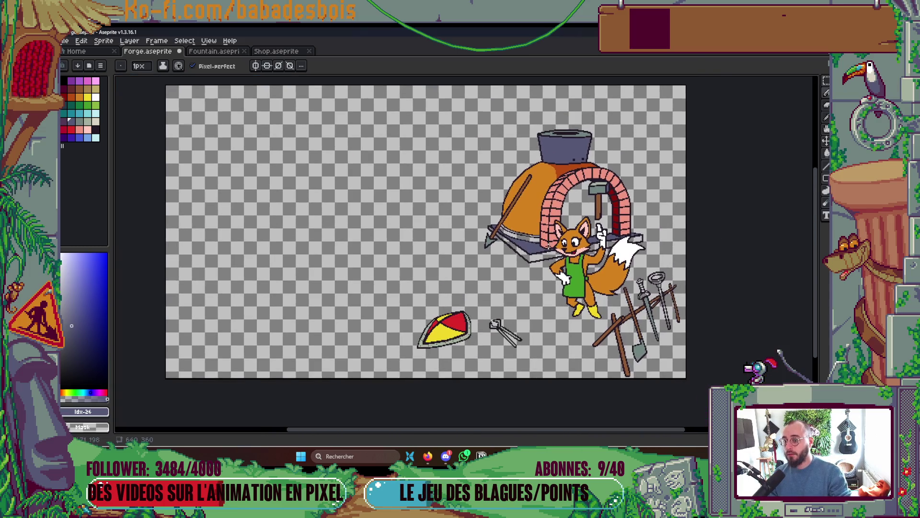
key("ctrl+s")
- Draw a dark purple line under the blade tip and fill the slab face right of it dark purple
scroll(556, 240, "up", 3)
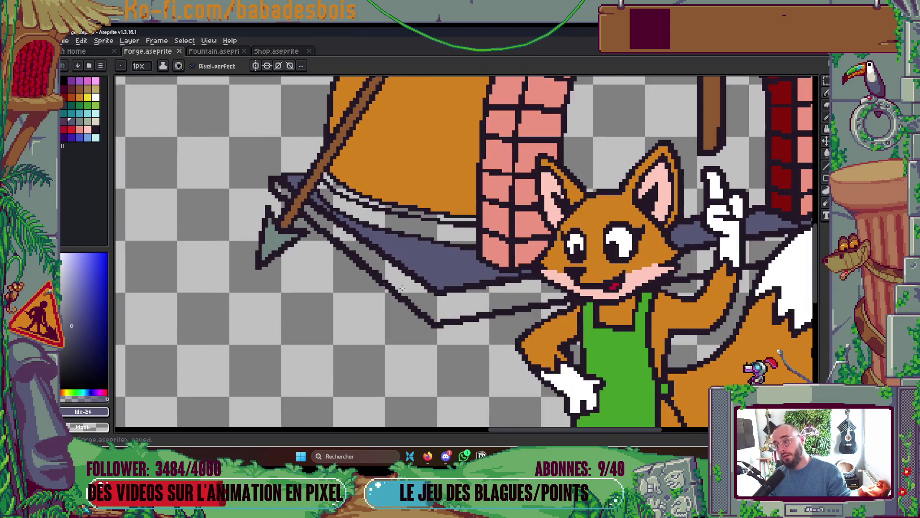
left_click(66, 122)
scroll(444, 292, "up", 1)
left_click(445, 290)
left_click_drag(444, 296, 444, 323)
key("g")
left_click(450, 305)
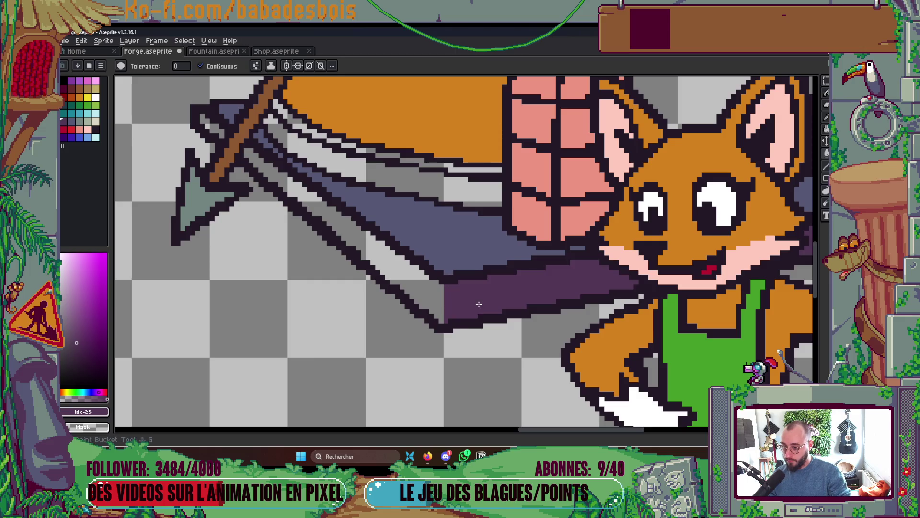
- Fill the slab's light-grey underside with blue sampled from the slab and save Forge.aseprite
scroll(480, 301, "down", 5)
scroll(527, 278, "up", 1)
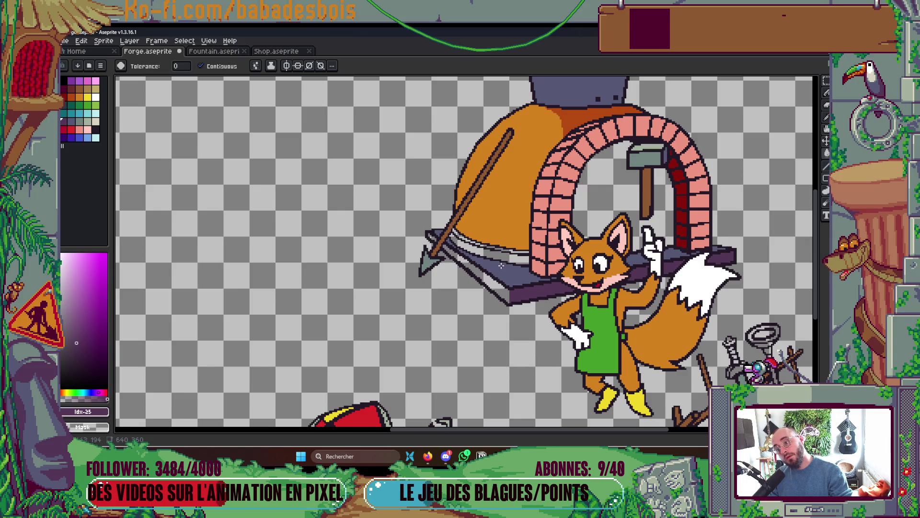
scroll(495, 280, "up", 2)
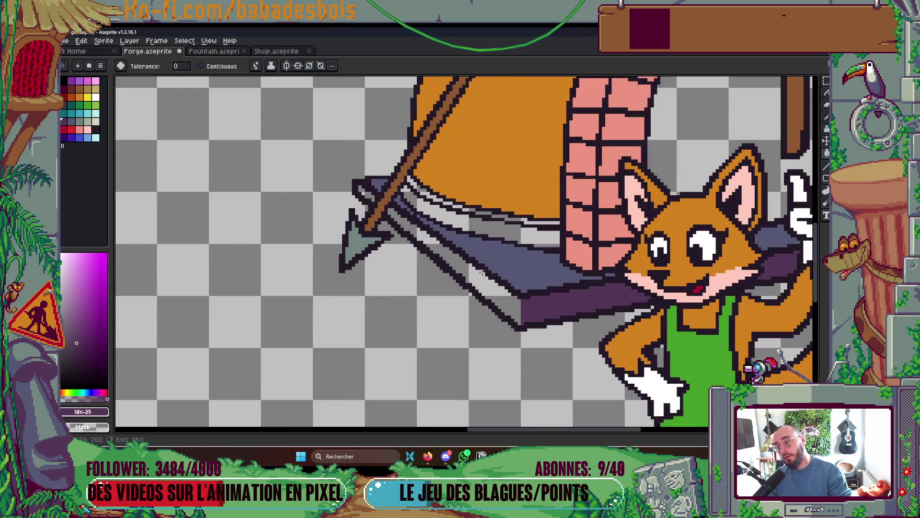
left_click(538, 291, "alt")
left_click(508, 294)
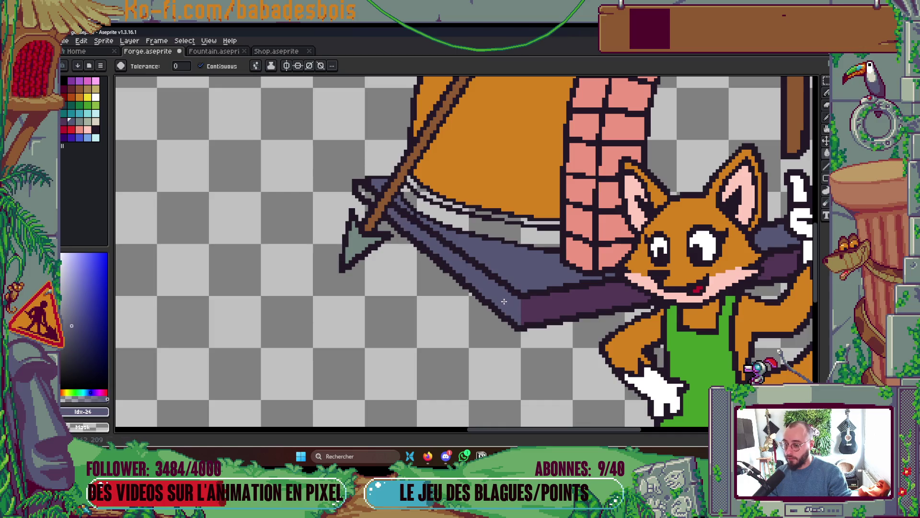
scroll(527, 290, "down", 3)
key("ctrl+s")
scroll(584, 286, "up", 3)
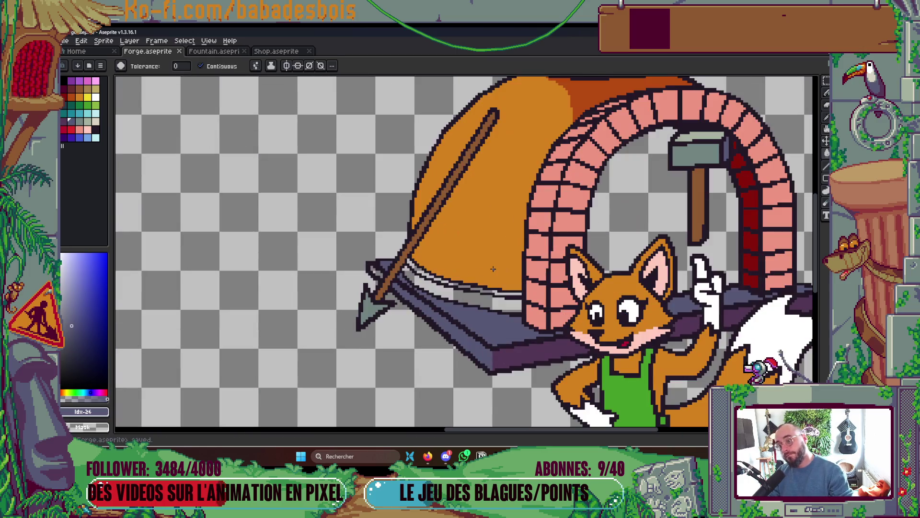
key("Tab")
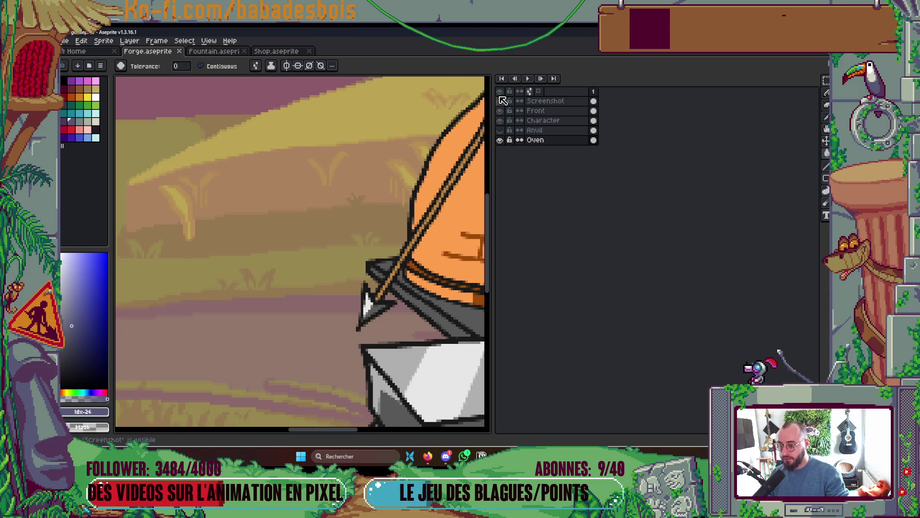
- Fill the light strip under the oven orange
key("Tab")
scroll(481, 267, "up", 1)
left_click(468, 221, "alt")
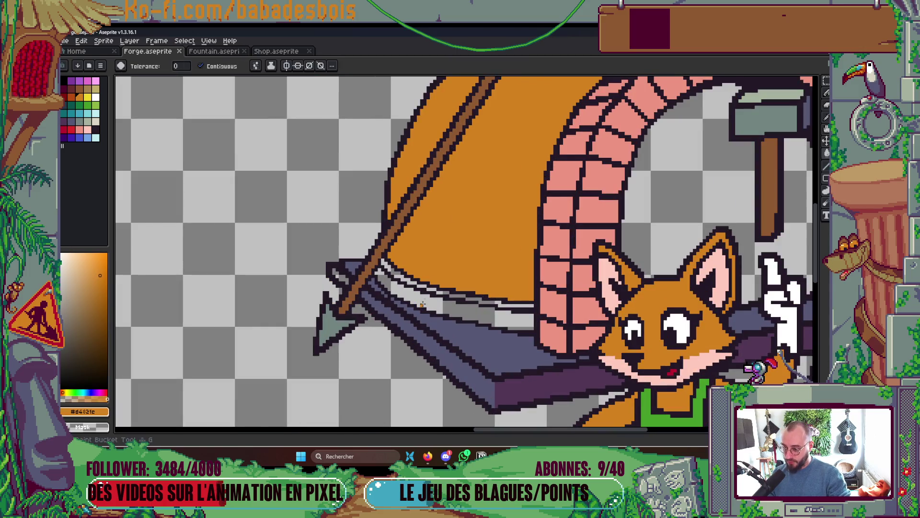
left_click(421, 302)
- Fill the four grey runs along the oven rim dark orange and save the forge
scroll(244, 245, "up", 2)
left_click(70, 97)
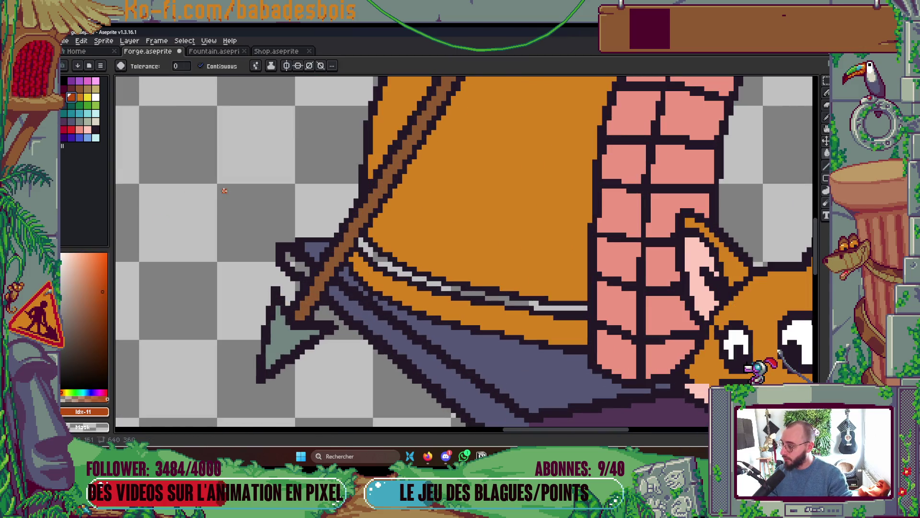
left_click(391, 261)
left_click(435, 283)
left_click(475, 293)
left_click(527, 305)
scroll(527, 305, "down", 3)
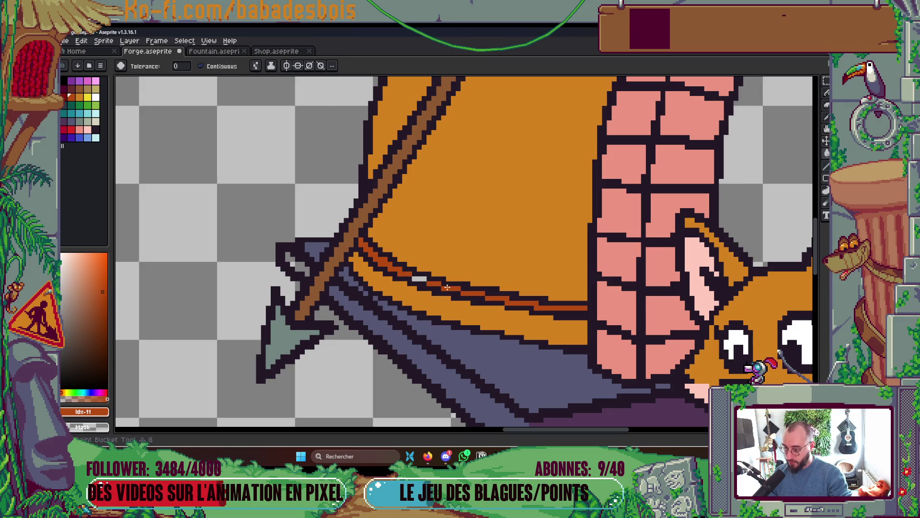
scroll(585, 224, "down", 1)
scroll(585, 224, "down", 3)
scroll(527, 230, "up", 2)
key("ctrl+s")
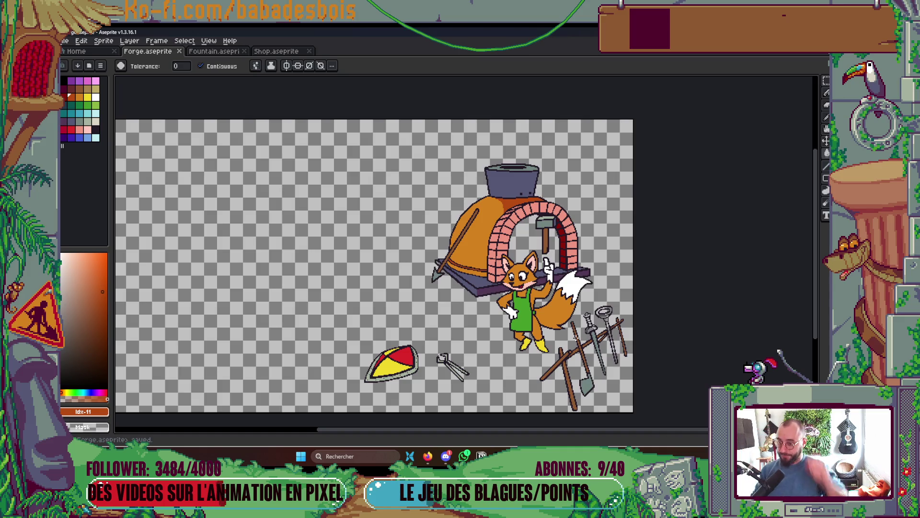
- Fill the inside of the brick arch dark purple and sample the slab's blue-grey
left_click(64, 120)
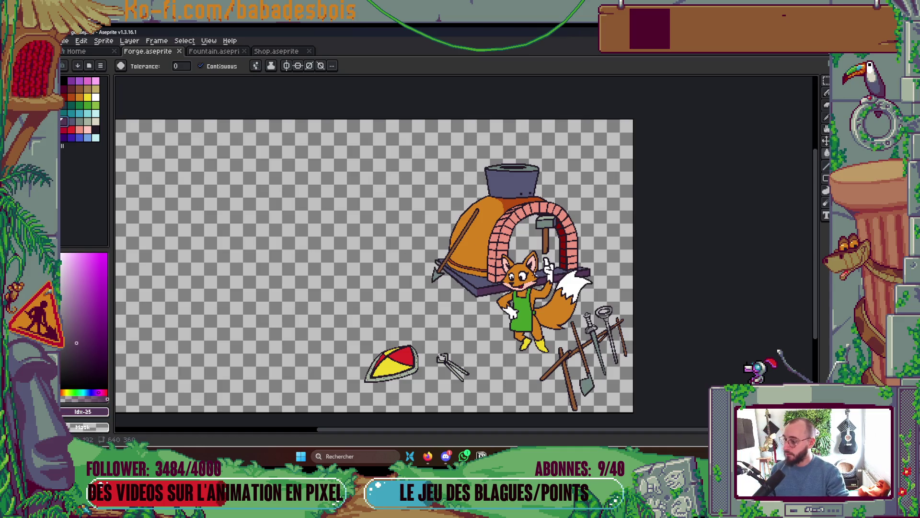
left_click(527, 239)
mouse_move(631, 304)
left_mouse_down()
mouse_move(584, 301)
mouse_move(610, 278)
left_mouse_up()
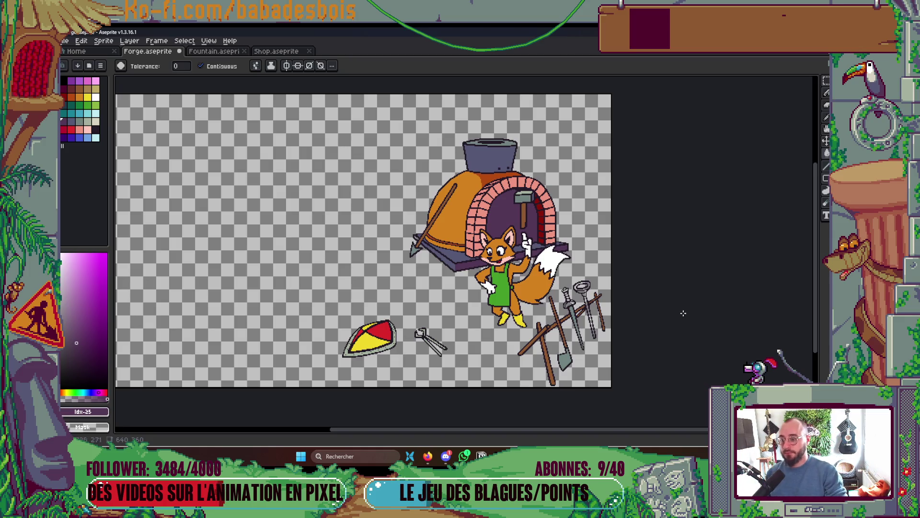
scroll(443, 246, "up", 4)
left_click(467, 293, "alt")
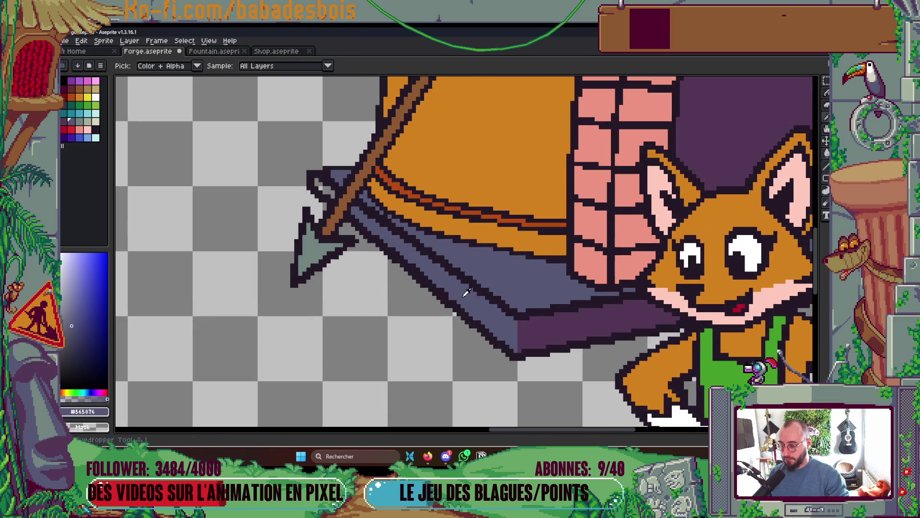
scroll(467, 292, "down", 2)
scroll(467, 292, "down", 3)
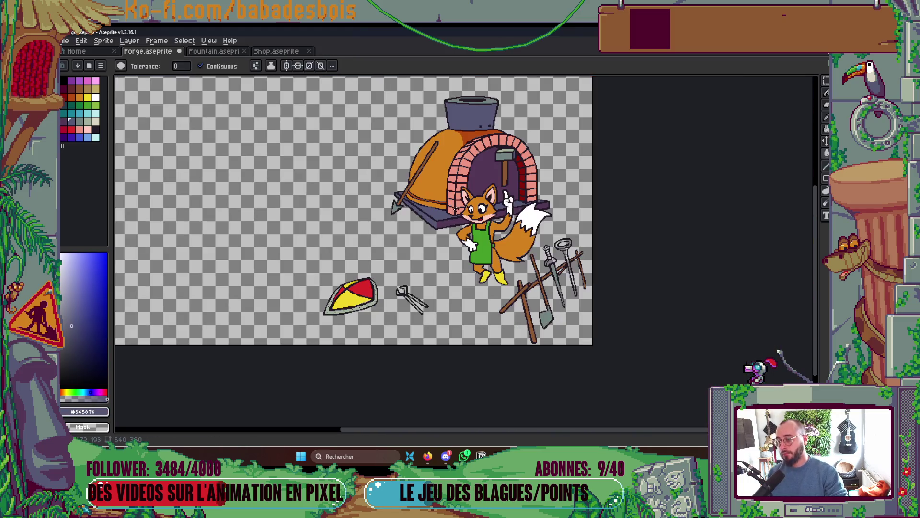
scroll(357, 227, "up", 1)
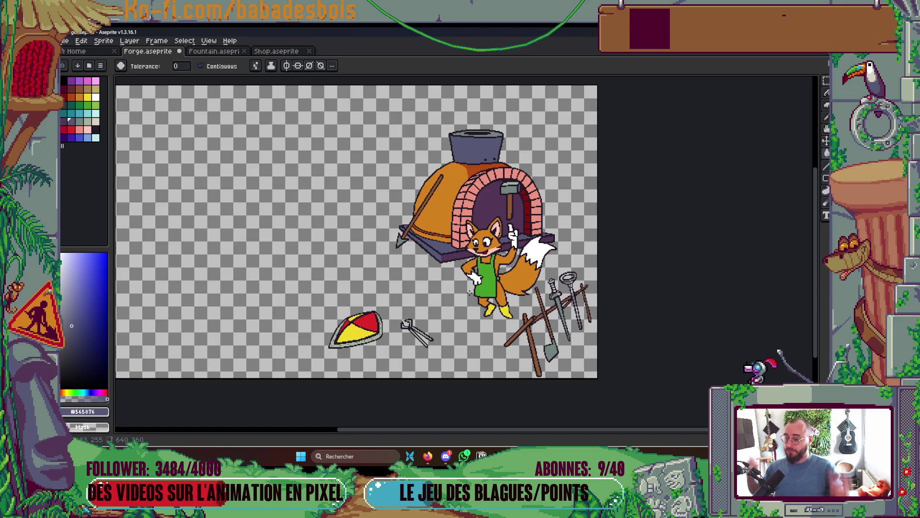
- Make the Anvil layer visible in the layers list
left_click_drag(498, 281, 497, 277)
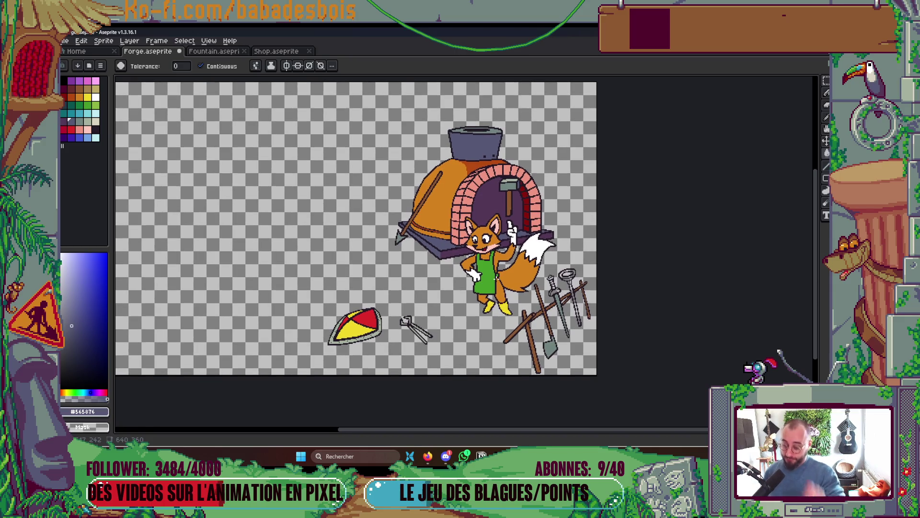
key("Tab")
left_click(504, 128)
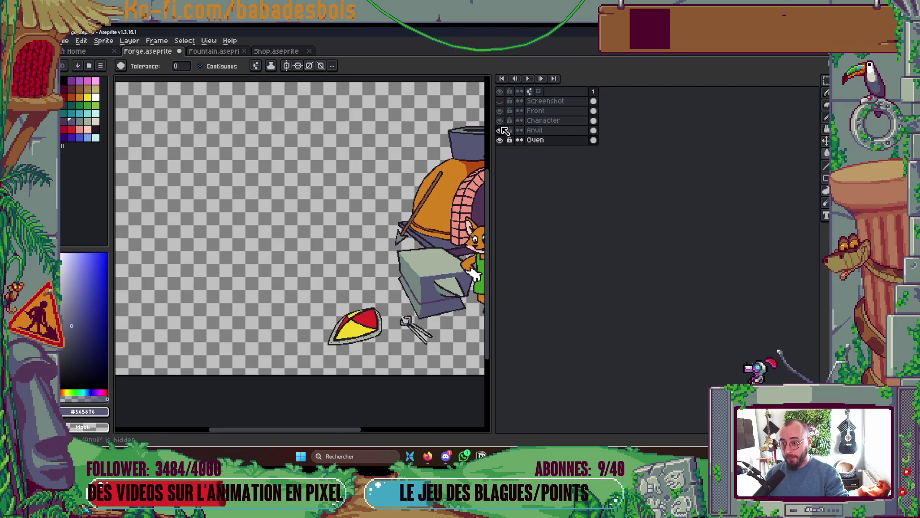
key("Tab")
mouse_move(566, 246)
left_mouse_down()
mouse_move(563, 277)
mouse_move(546, 303)
left_mouse_up()
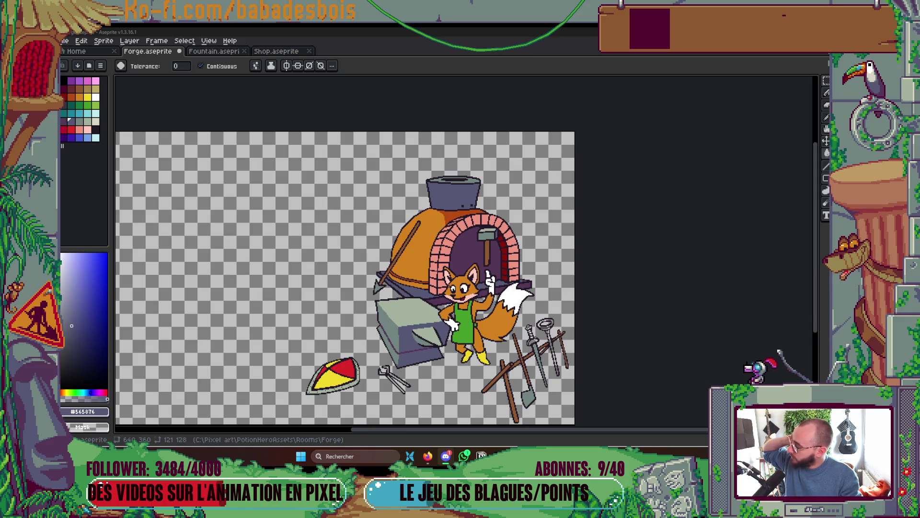
key("alt+Tab")
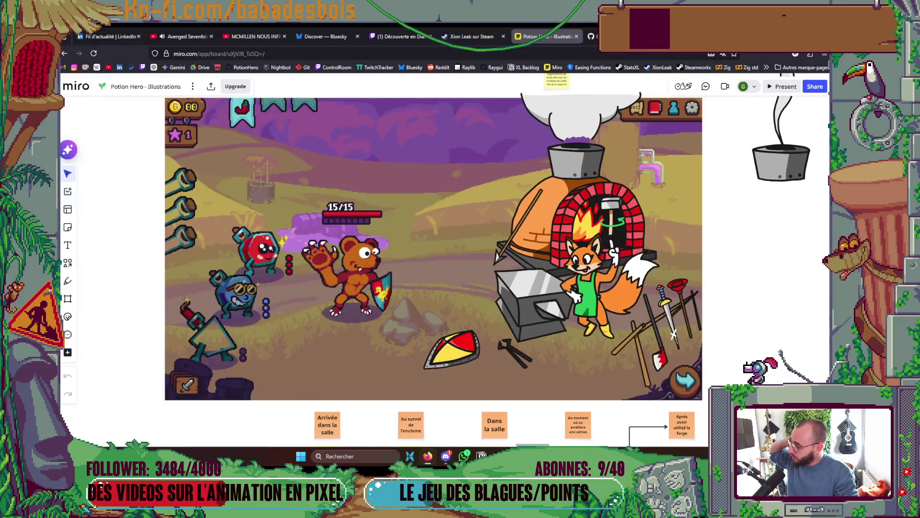
key("alt+Tab")
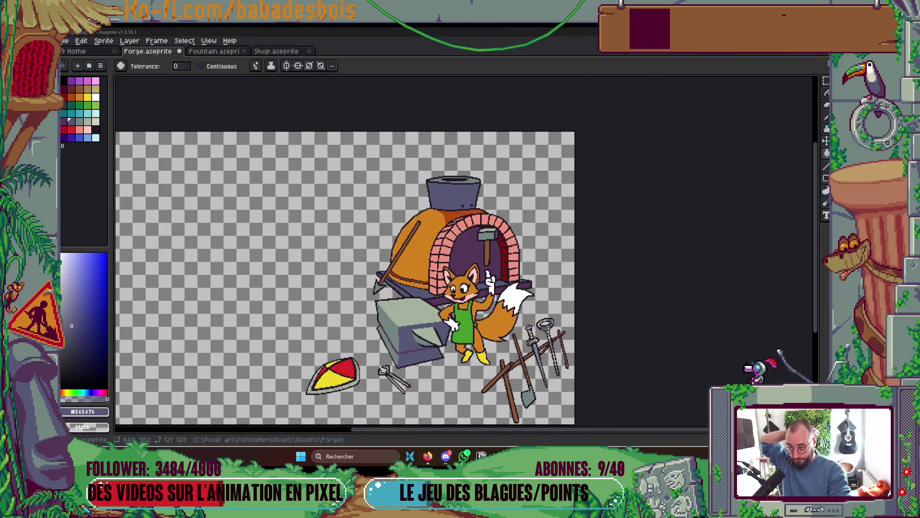
key("alt+Tab")
key("alt+Tab")
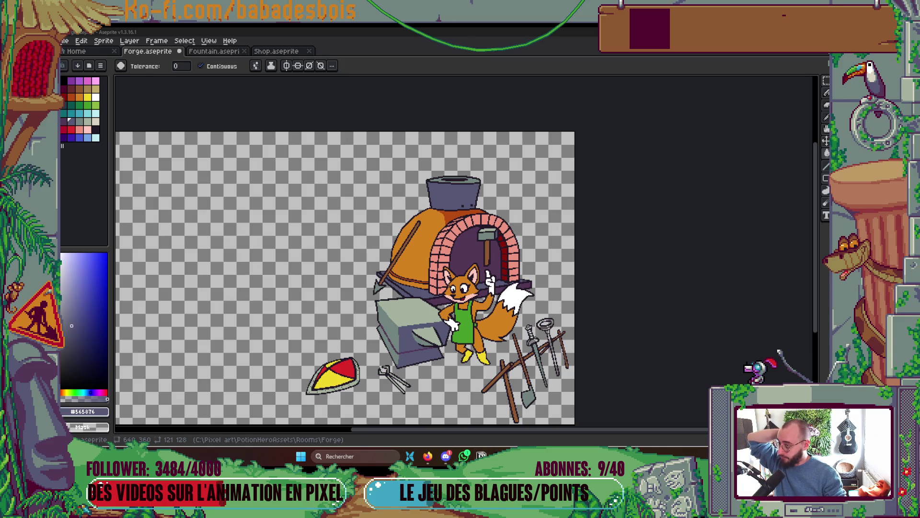
scroll(532, 331, "up", 2)
scroll(570, 286, "up", 1)
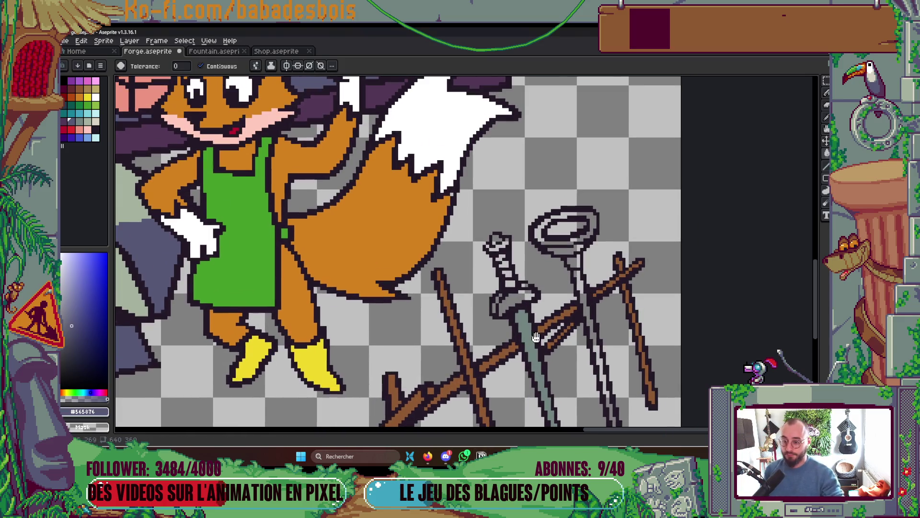
- Fill the sword blade and its lower strip light grey-green, undoing an accidental background fill
scroll(537, 336, "up", 1)
left_click(93, 120)
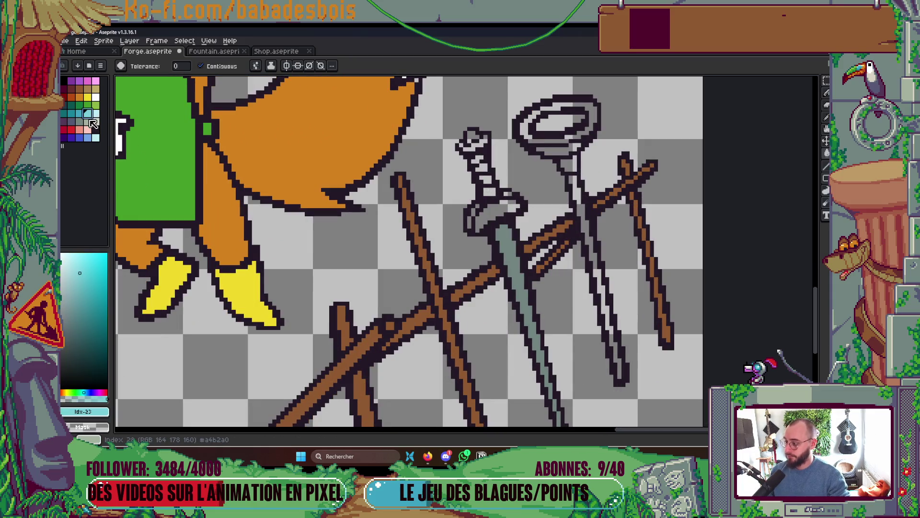
left_click(514, 274)
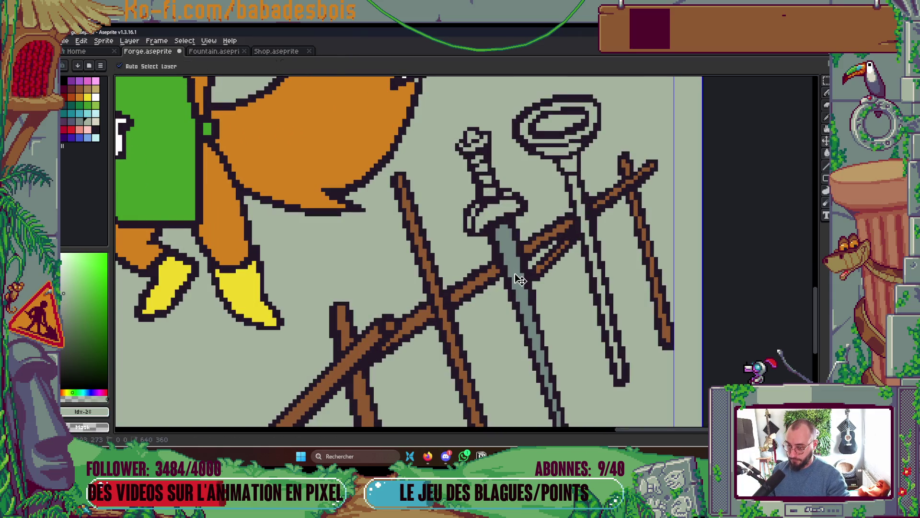
key("ctrl+z")
left_click(514, 271)
scroll(514, 270, "down", 2)
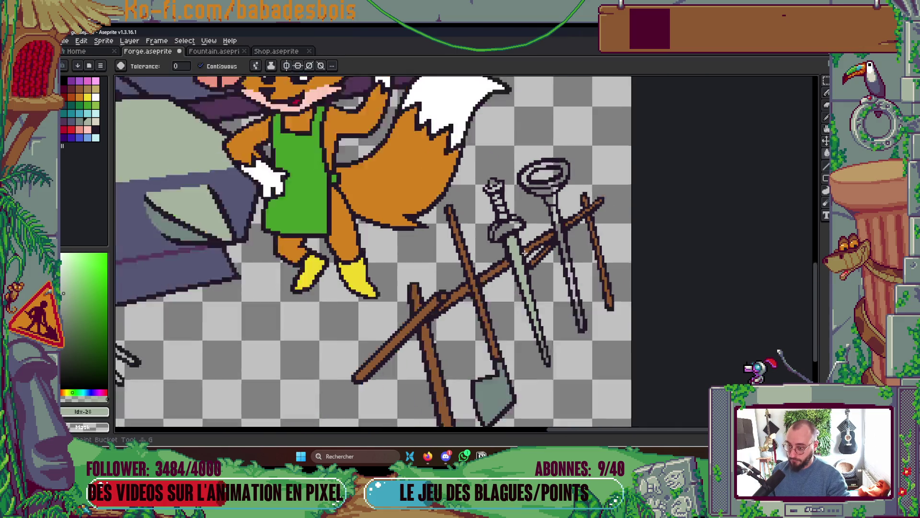
scroll(524, 304, "up", 3)
left_click(556, 207)
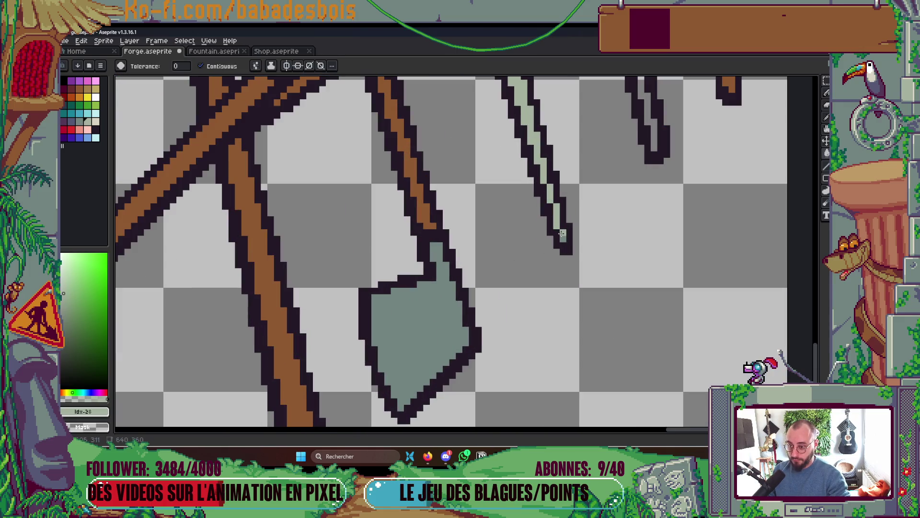
scroll(579, 217, "down", 3)
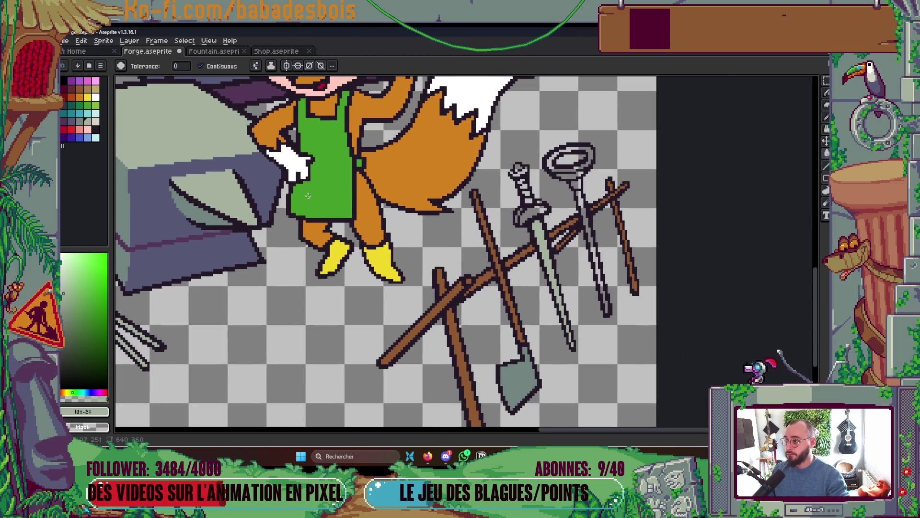
scroll(360, 227, "up", 2)
- Toggle the Screenshot reference layer on and off to compare, leaving it hidden
key("Tab")
scroll(360, 227, "down", 2)
scroll(432, 198, "up", 2)
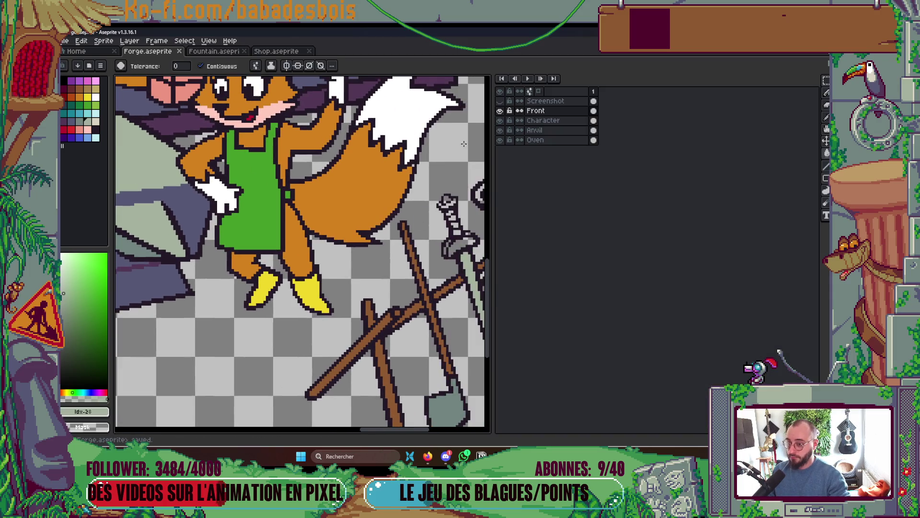
left_click(499, 102)
left_click(499, 103)
left_click(498, 102)
left_click(498, 103)
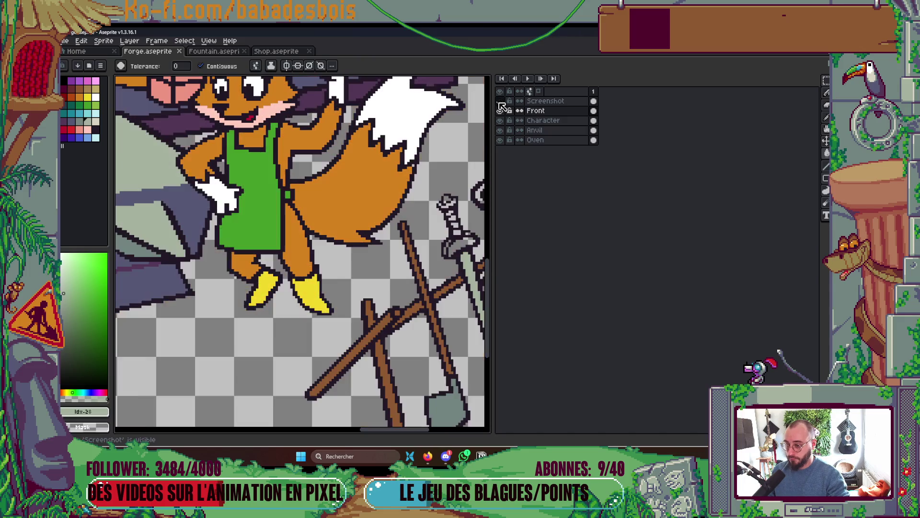
key("Tab")
- Fill the sword's guard and pommel yellow
scroll(491, 238, "up", 2)
left_click(88, 97)
scroll(413, 213, "up", 2)
left_click(453, 263)
left_click(418, 162)
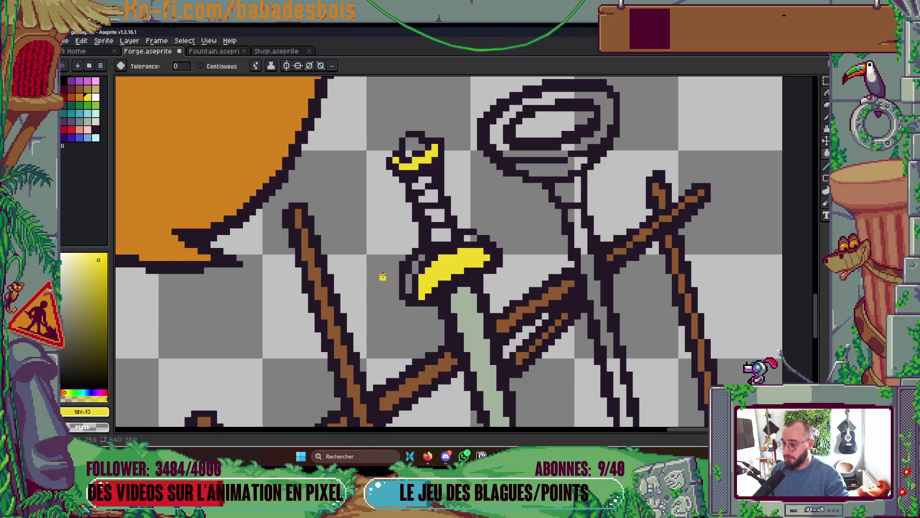
- Fill the small gaps left of and above the guard yellow
left_click(408, 283)
key("b")
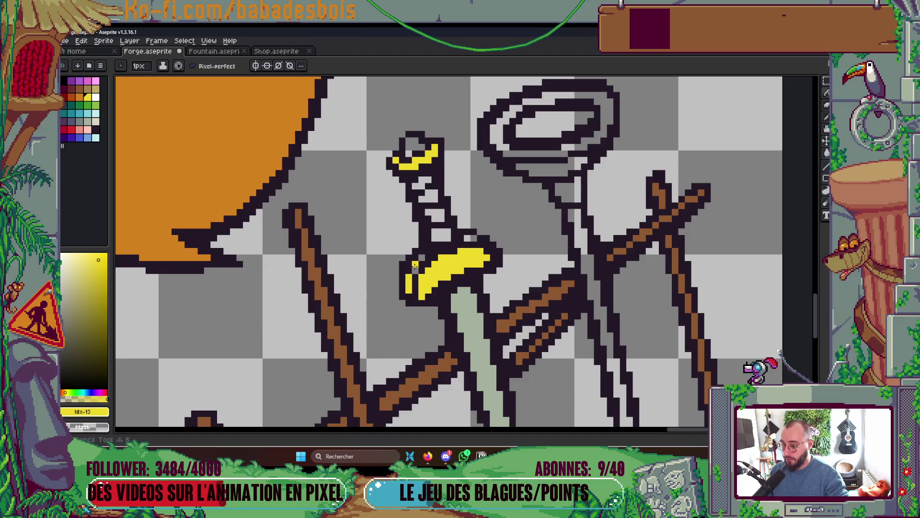
key("g")
left_click(472, 237)
- Recolour the guard's right part and top-right tip orange, then sample the trim's yellow
left_click(79, 97)
left_click(447, 276)
key("b")
left_click_drag(435, 147, 433, 156)
key("i")
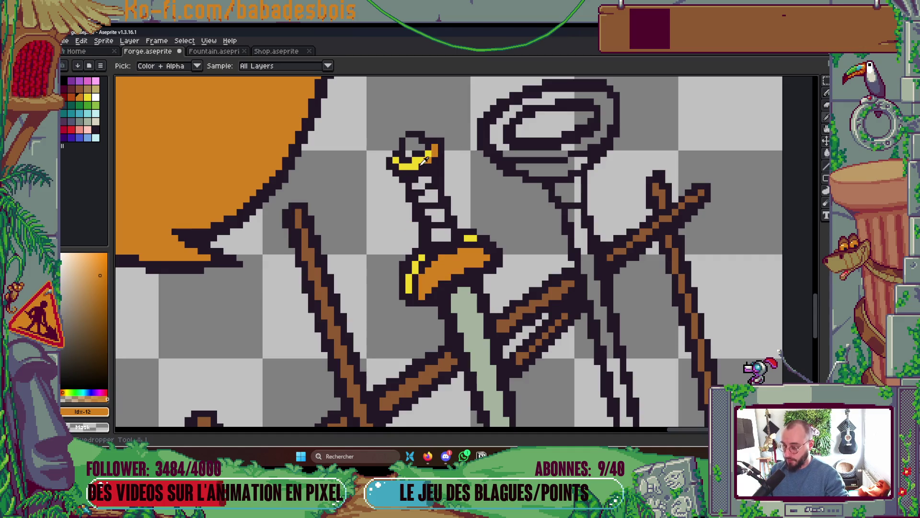
left_click(424, 161)
key("g")
- Make the Front, Character, Anvil and Oven layers visible, briefly showing the Screenshot reference
scroll(544, 159, "down", 5)
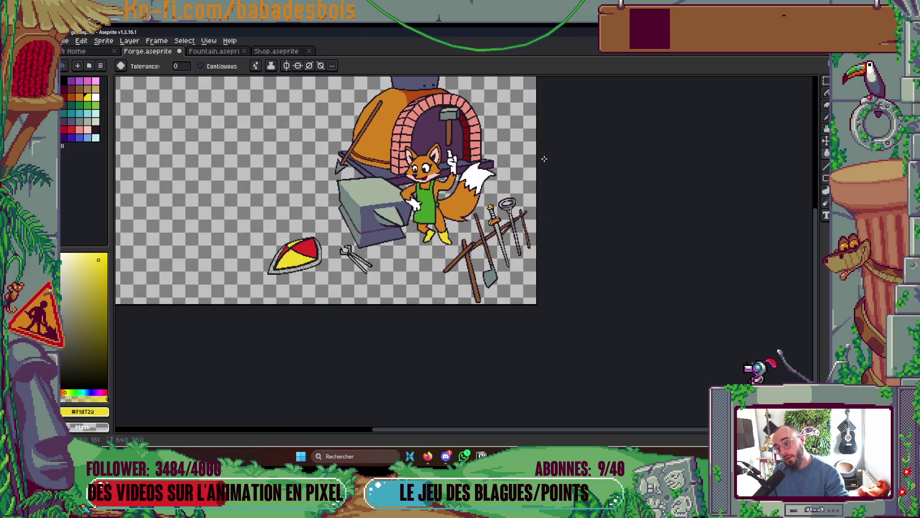
key("Tab")
left_click(499, 102)
left_click_drag(500, 122, 500, 111)
key("Tab")
key("Tab")
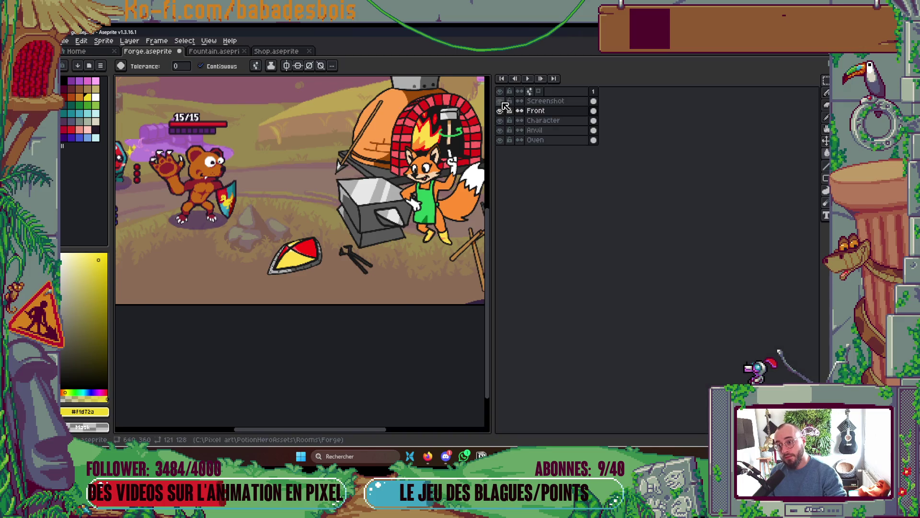
left_click(500, 101)
key("Tab")
- Fill the sword's three grip segments blue and save Forge.aseprite
scroll(460, 240, "up", 4)
left_click(82, 139)
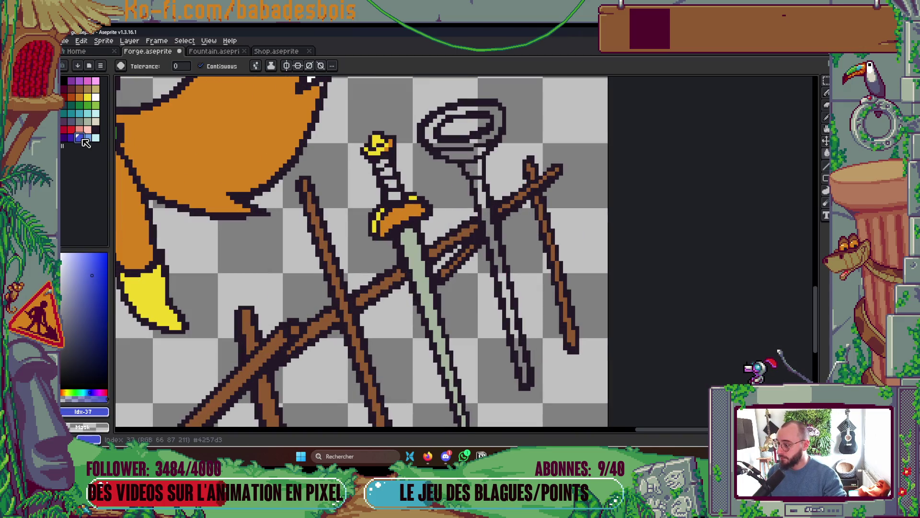
left_click(395, 196)
left_click(390, 183)
left_click(387, 170)
scroll(388, 170, "down", 5)
key("ctrl+s")
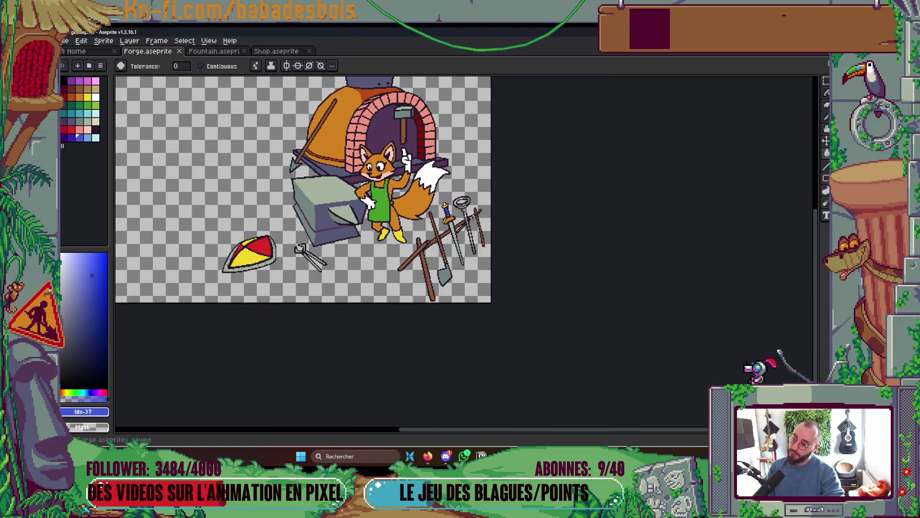
- Bring the whole forge into view and fill the ring's band red
left_click_drag(440, 151, 473, 218)
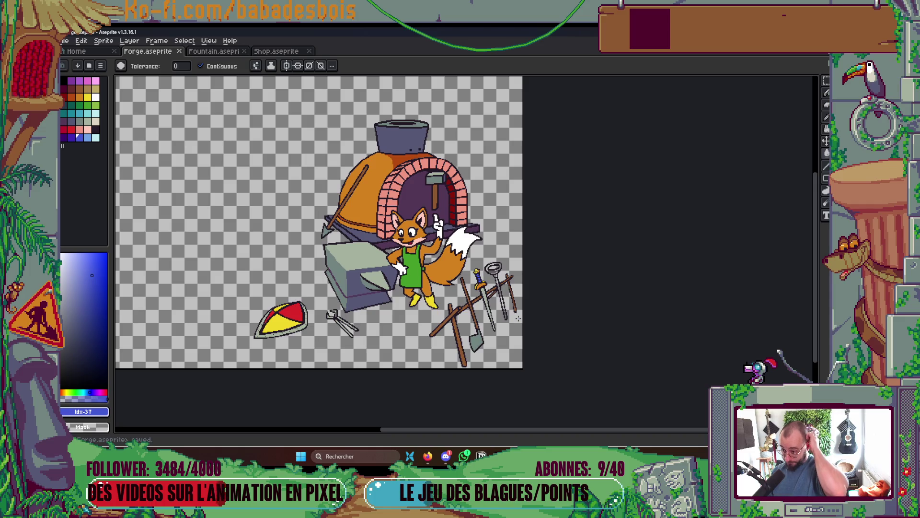
scroll(491, 278, "up", 3)
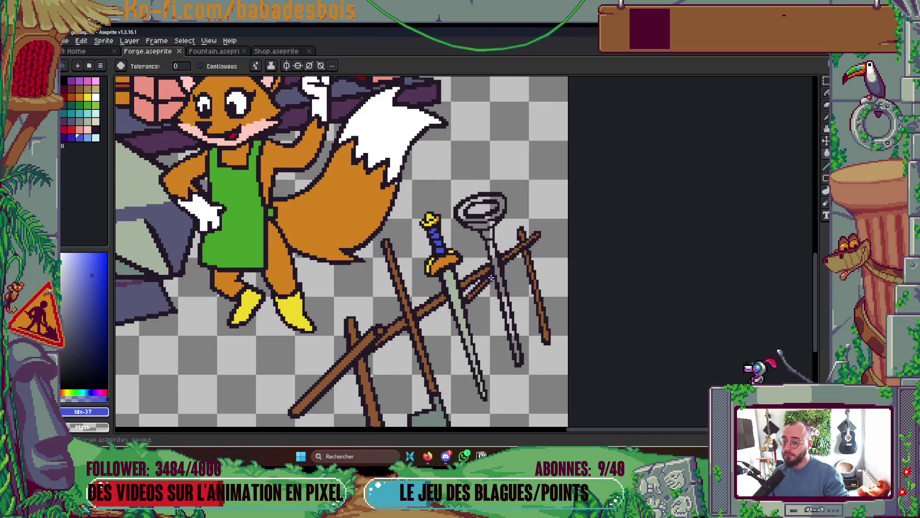
left_click(71, 129)
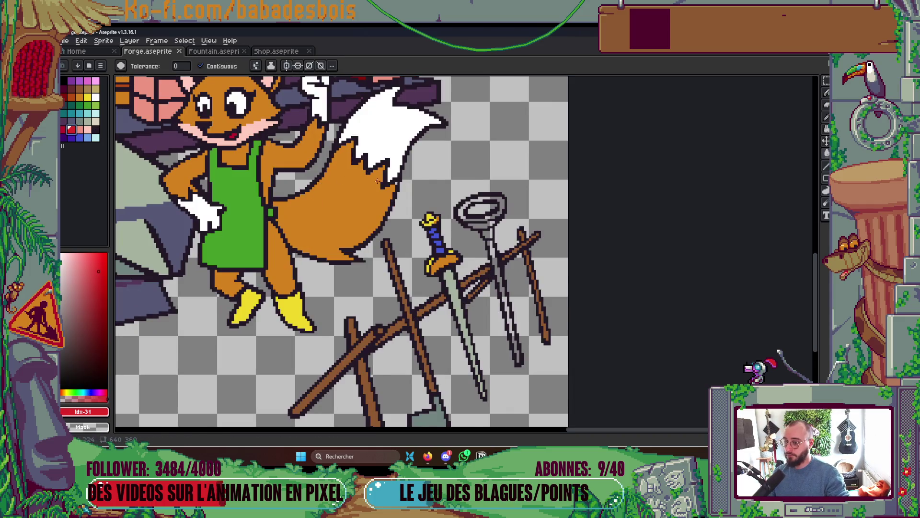
scroll(503, 232, "up", 2)
left_click(512, 233)
scroll(537, 242, "up", 1)
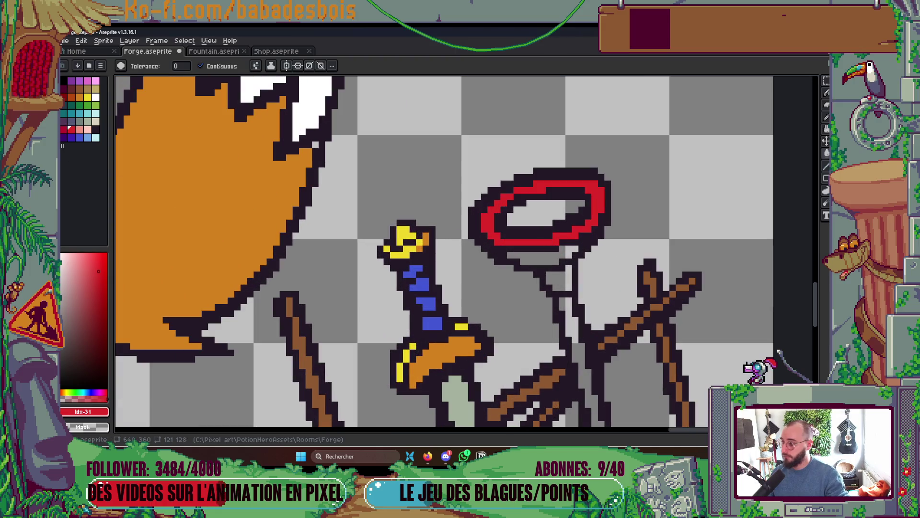
key("alt+Tab")
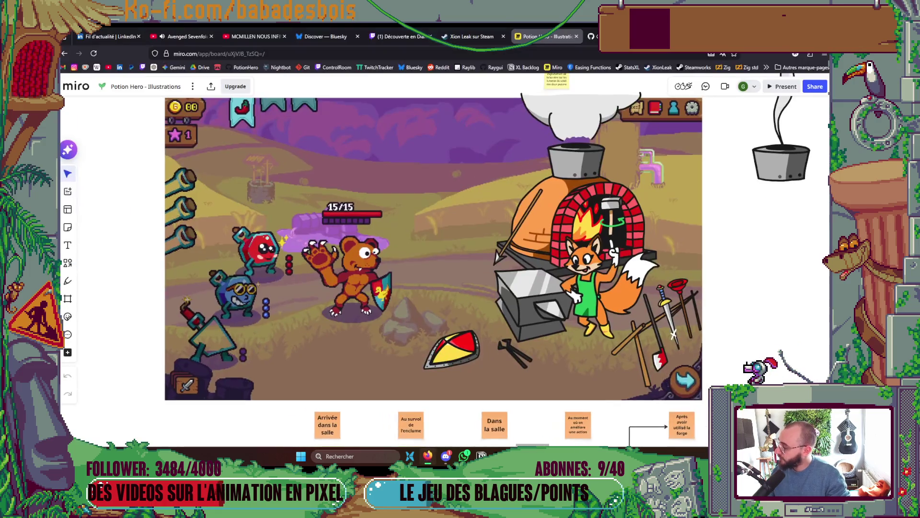
- Bring the Avenged Sevenfold YouTube tab forward, scroll it briefly, then return to Aseprite
left_click(191, 36)
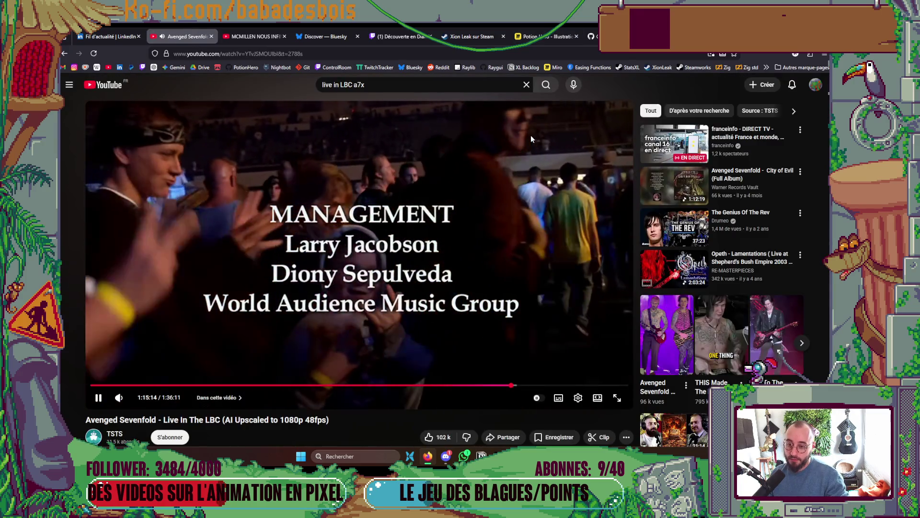
scroll(531, 135, "down", 8)
scroll(478, 113, "up", 8)
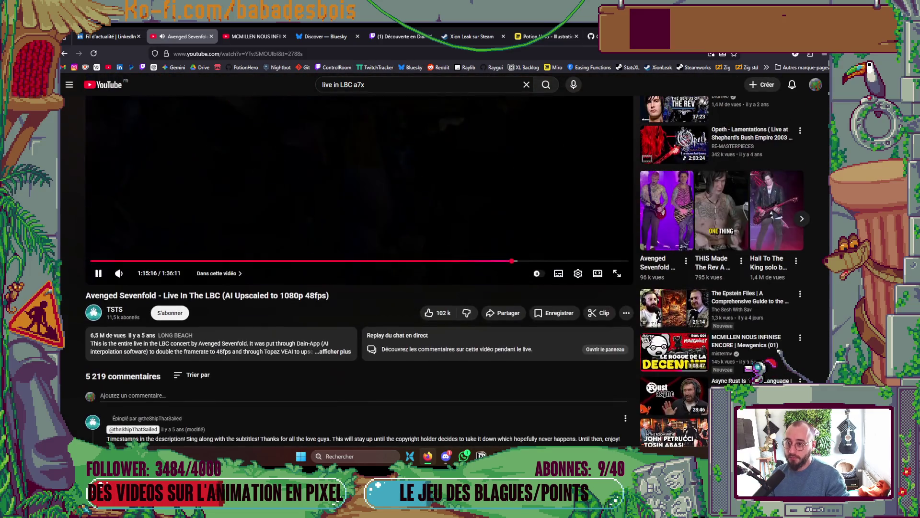
key("alt+Tab")
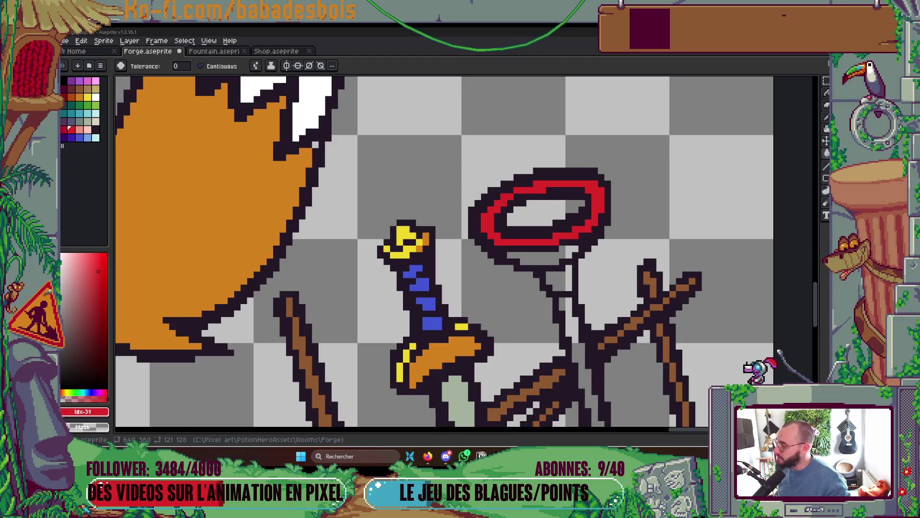
- Switch from Aseprite to the Deezer window
key("alt+Tab")
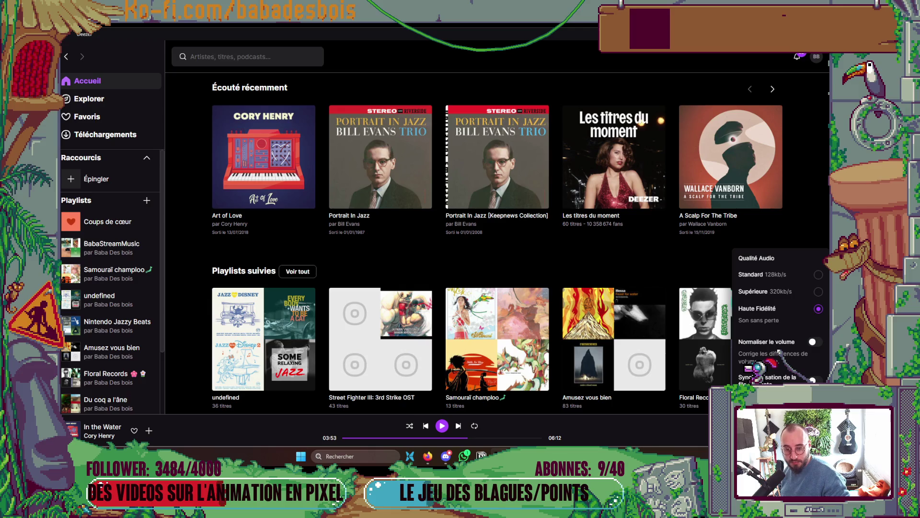
- Open Deezer's Fichier > Préférences to reach the Mes informations page
key("alt")
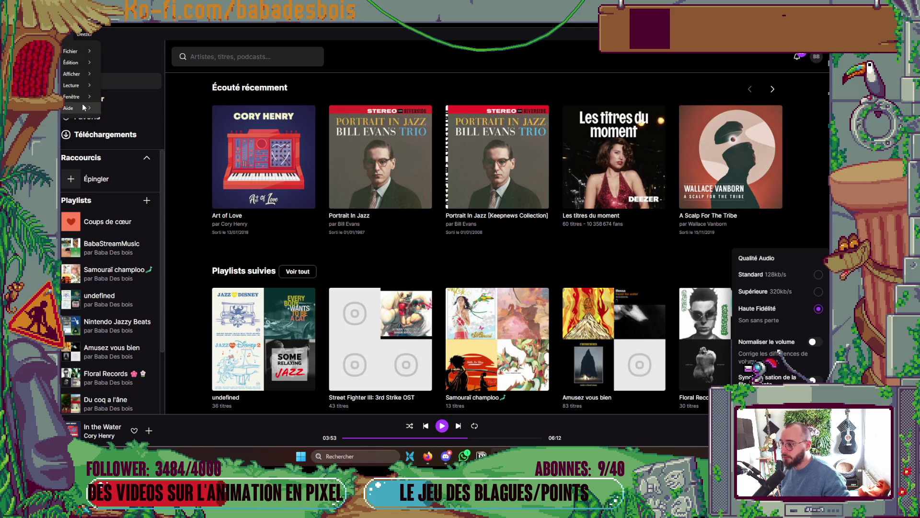
mouse_move(77, 55)
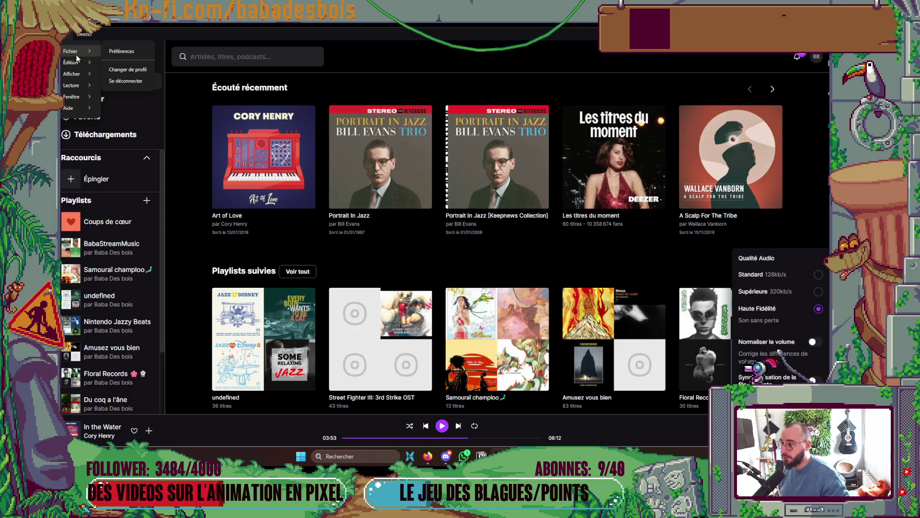
left_click(127, 51)
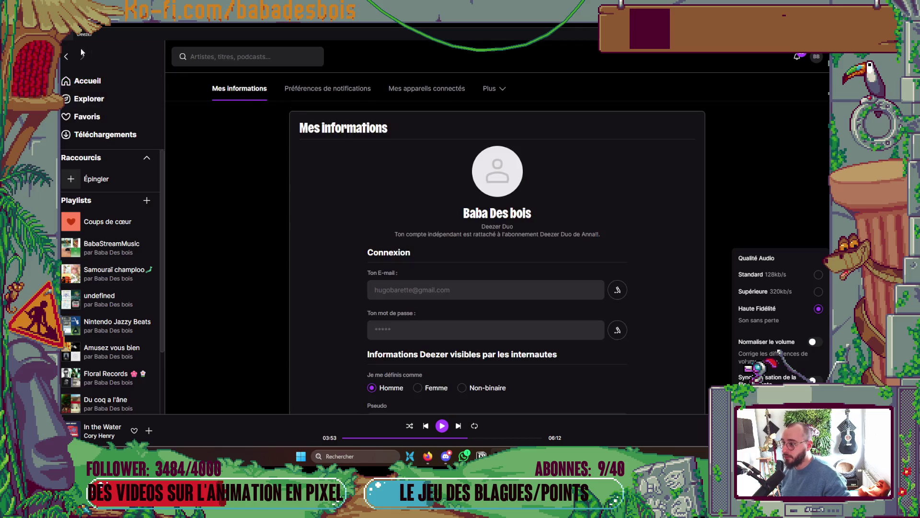
- Browse the other main menus, dismiss them with the audio popup, and return to Aseprite
left_click(66, 37)
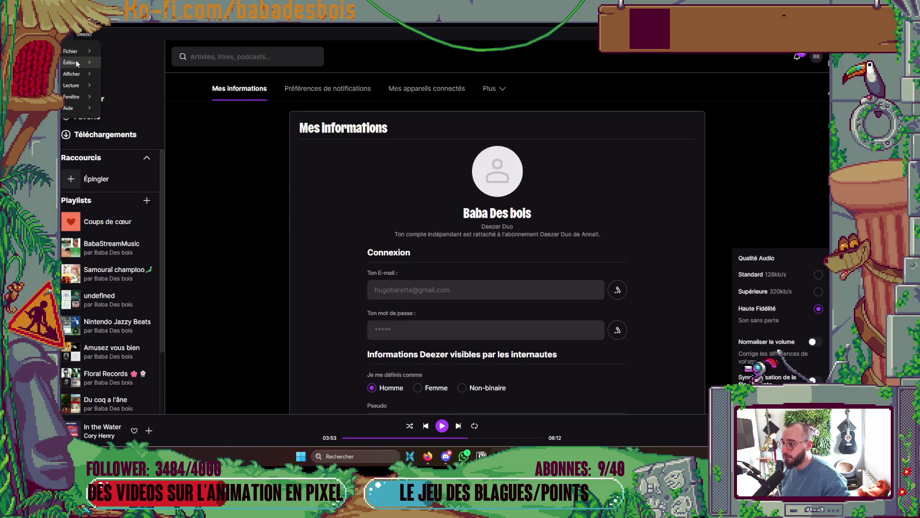
mouse_move(81, 85)
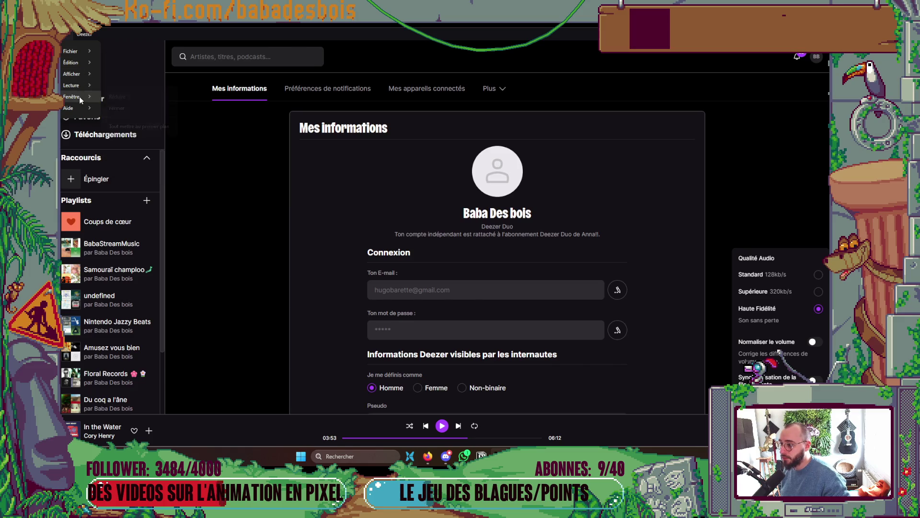
mouse_move(79, 113)
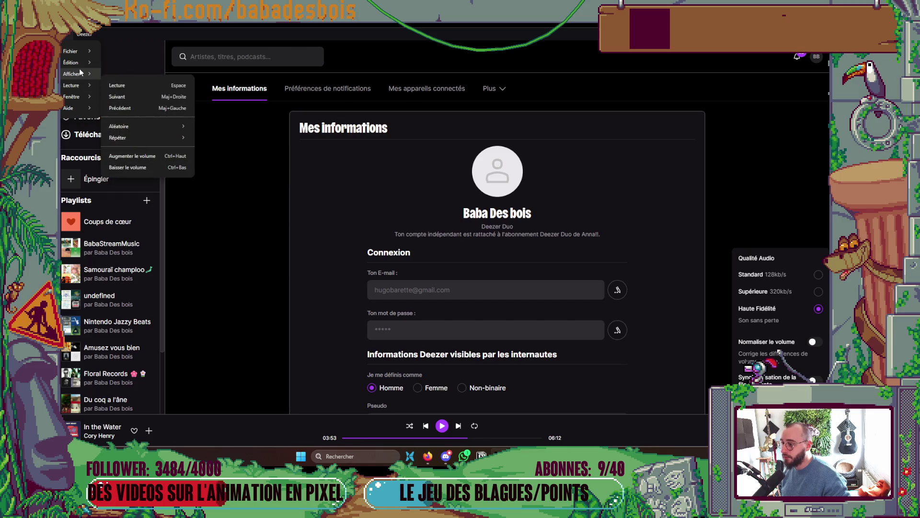
left_click(781, 123)
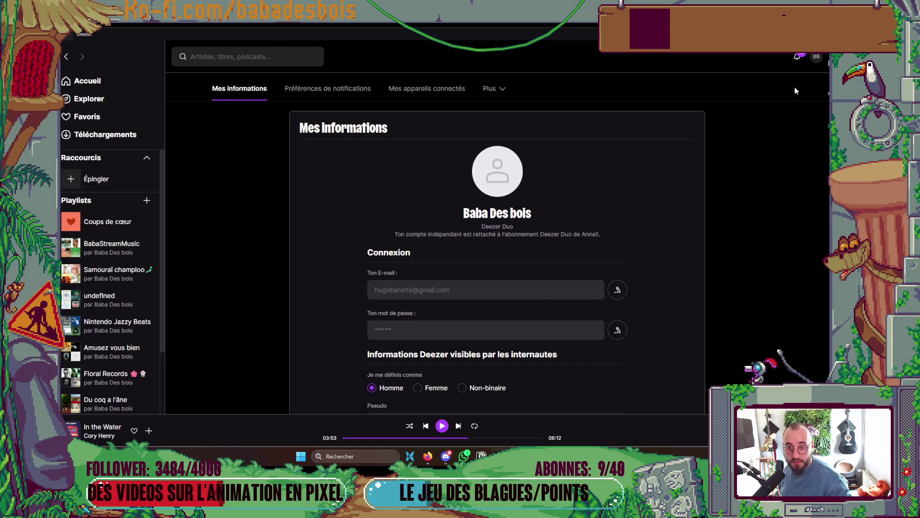
key("alt+Tab")
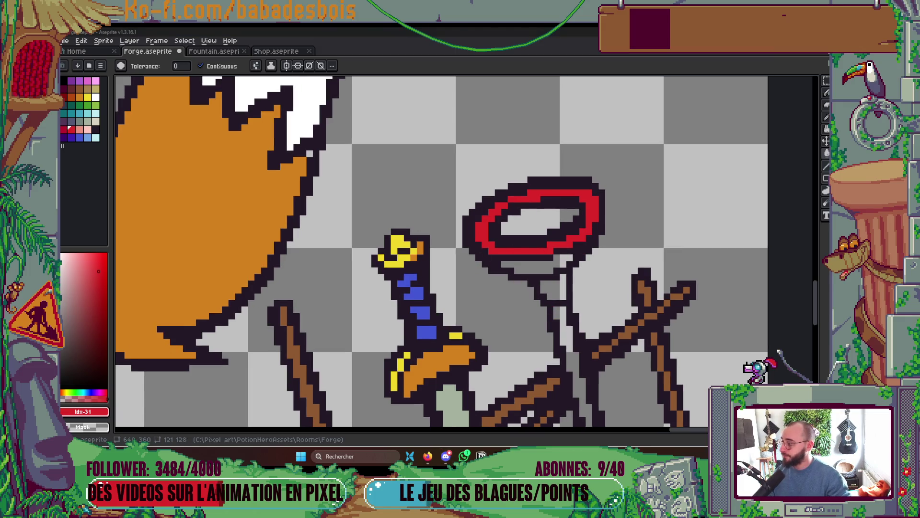
- Pick dark red from the palette and fill the ring's inner area and the band below it
key("bracketright")
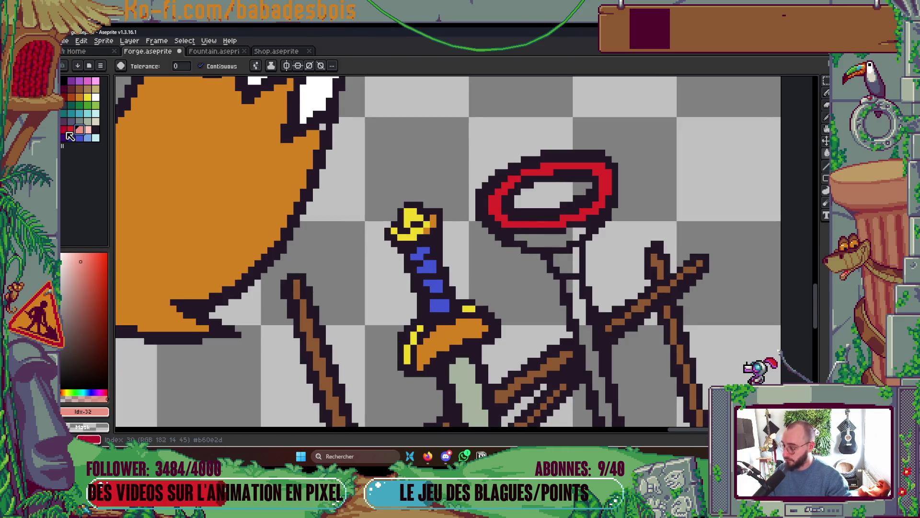
left_click(70, 129)
left_click(551, 202)
left_click(545, 238)
scroll(545, 238, "down", 4)
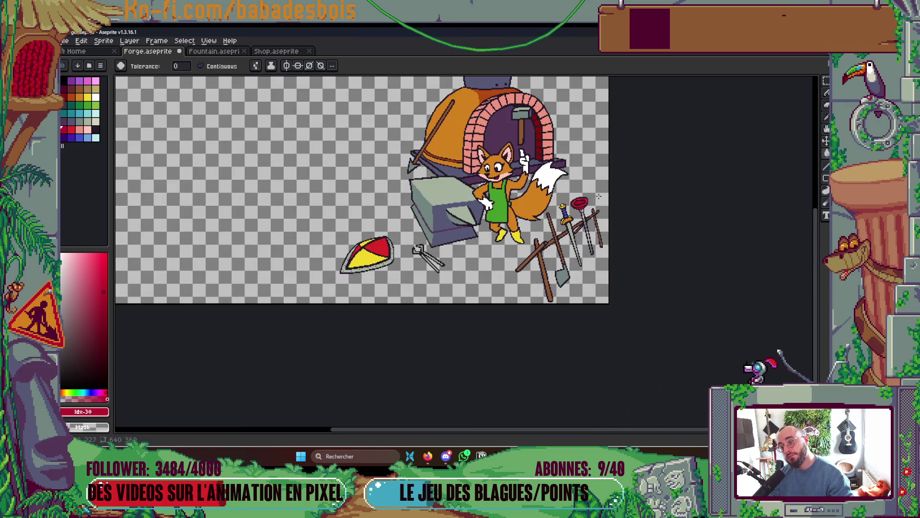
scroll(599, 196, "up", 5)
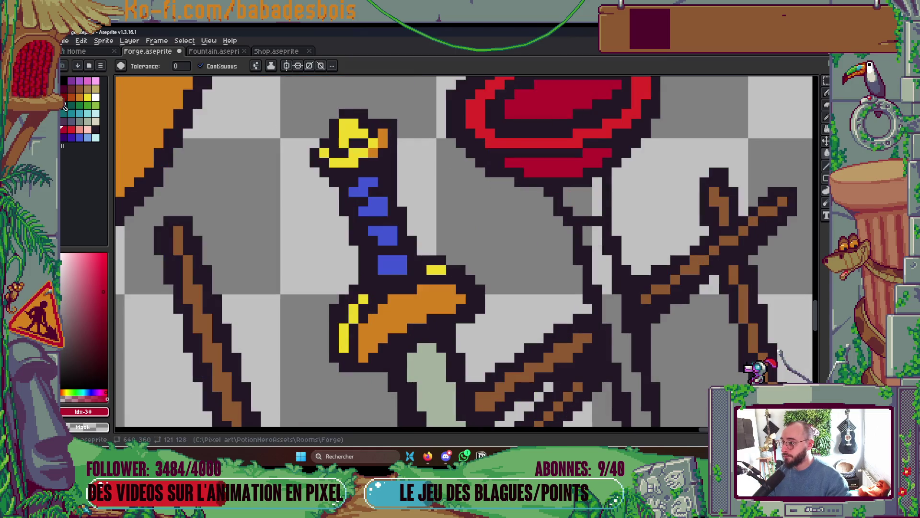
- Re-pick dark red, fill the ring's interior, then sample the wooden handles' brown
left_click(64, 97)
left_click(553, 107)
scroll(556, 143, "up", 1)
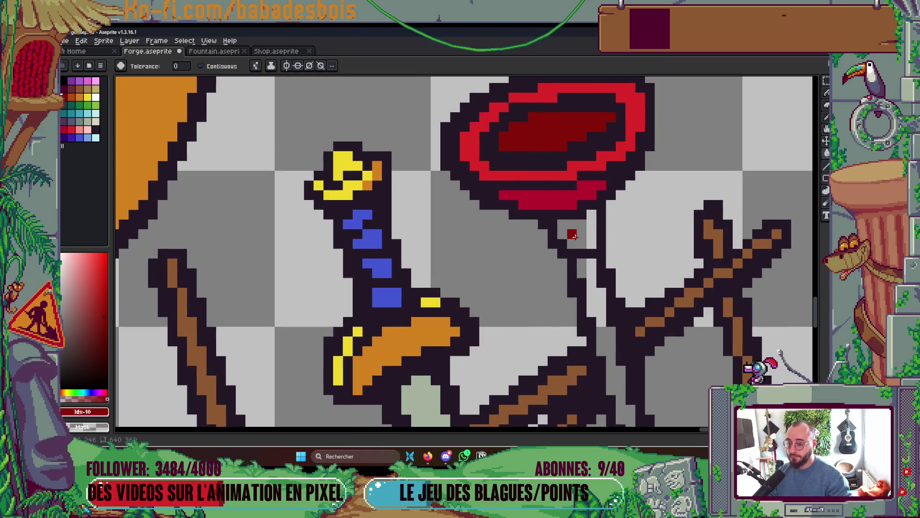
scroll(574, 234, "down", 5)
scroll(628, 211, "up", 2)
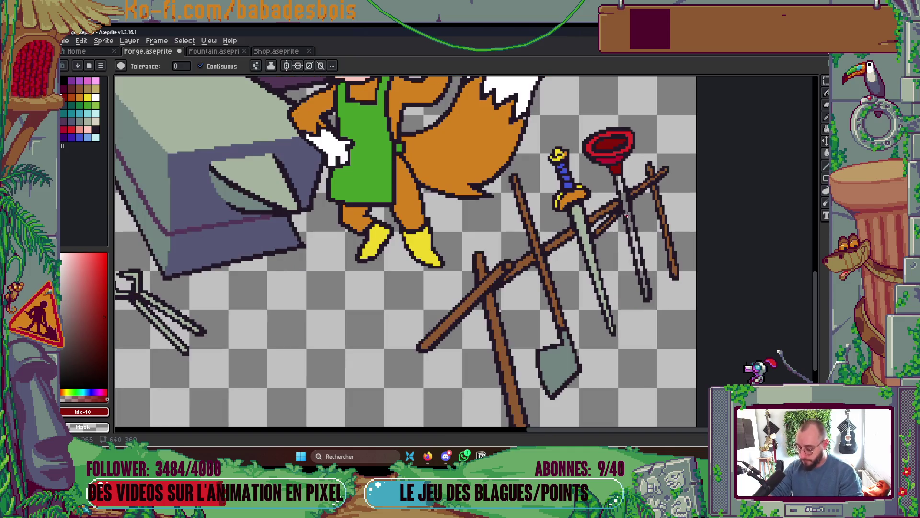
left_click(533, 225, "alt")
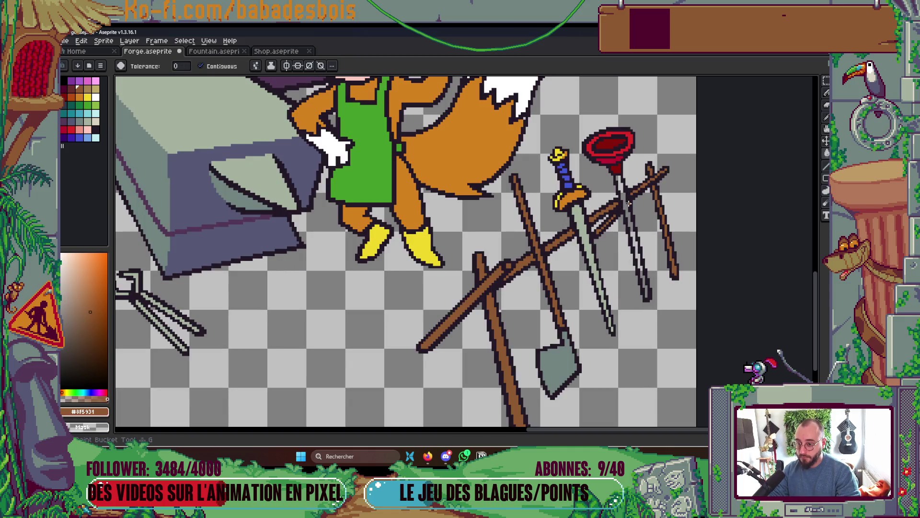
scroll(634, 182, "down", 3)
scroll(618, 242, "up", 2)
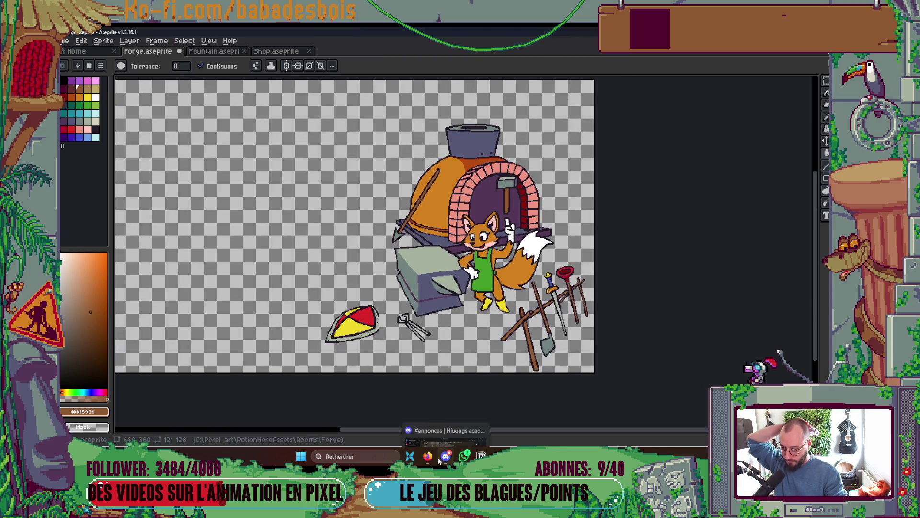
left_click(424, 458)
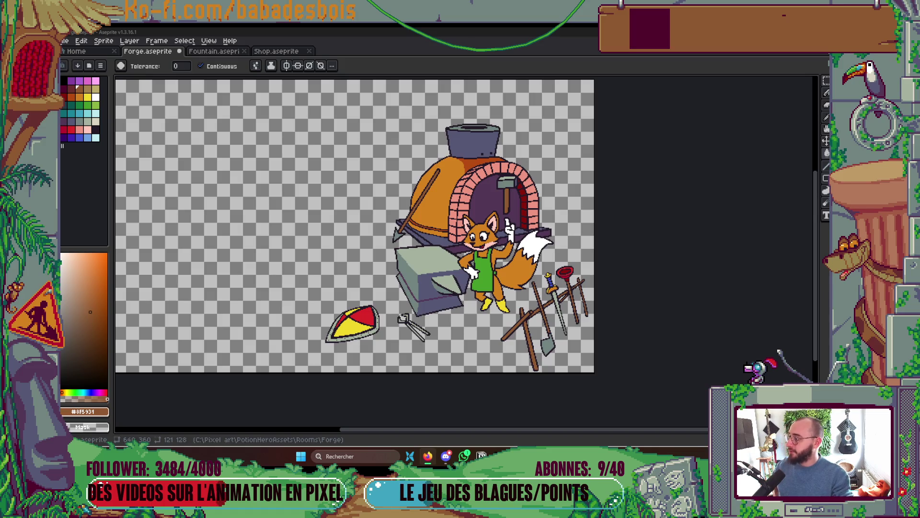
left_click_drag(298, 336, 272, 334)
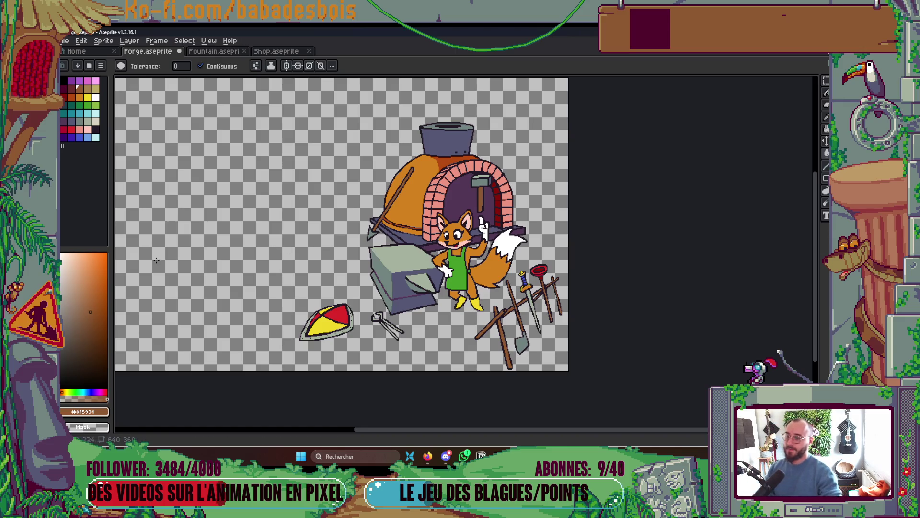
scroll(443, 163, "up", 4)
- Pencil brick-pink pixels along the arch's upper edge and save the drawing
scroll(443, 161, "down", 1)
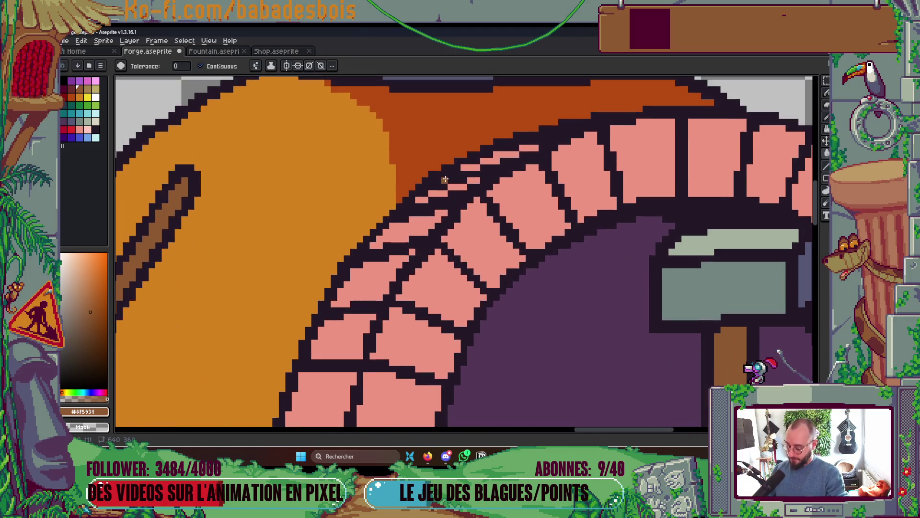
scroll(444, 161, "up", 2)
key("b")
left_click(463, 183, "alt")
left_click(469, 181)
left_click(434, 191)
left_click(414, 200)
left_click(444, 181)
scroll(445, 179, "down", 3)
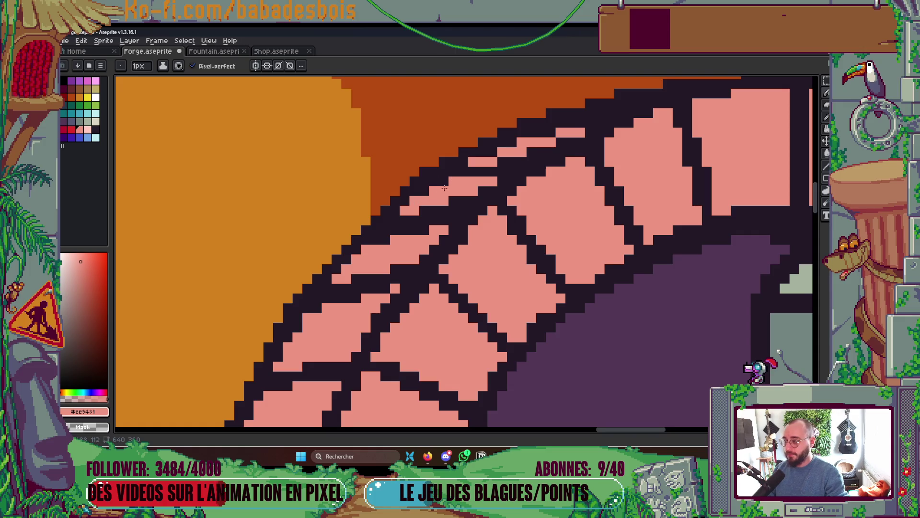
key("ctrl+s")
- Sample the oven's dark orange and paint an arch edge pixel with it
left_click_drag(496, 202, 484, 214)
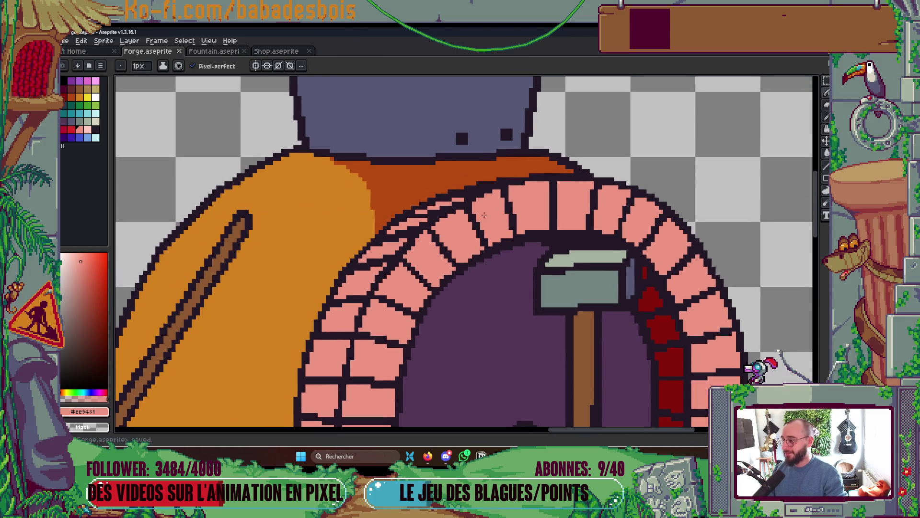
scroll(433, 228, "up", 3)
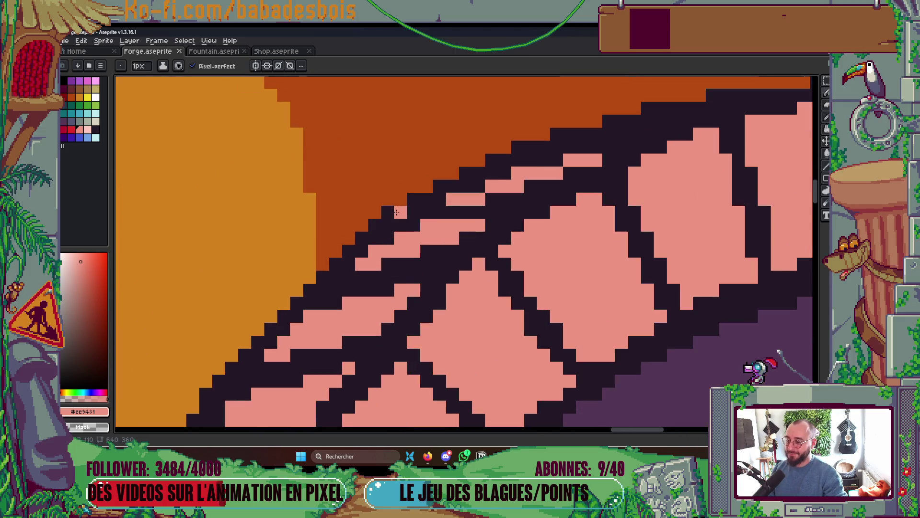
key("alt")
left_click(383, 186, "alt")
left_click(414, 199)
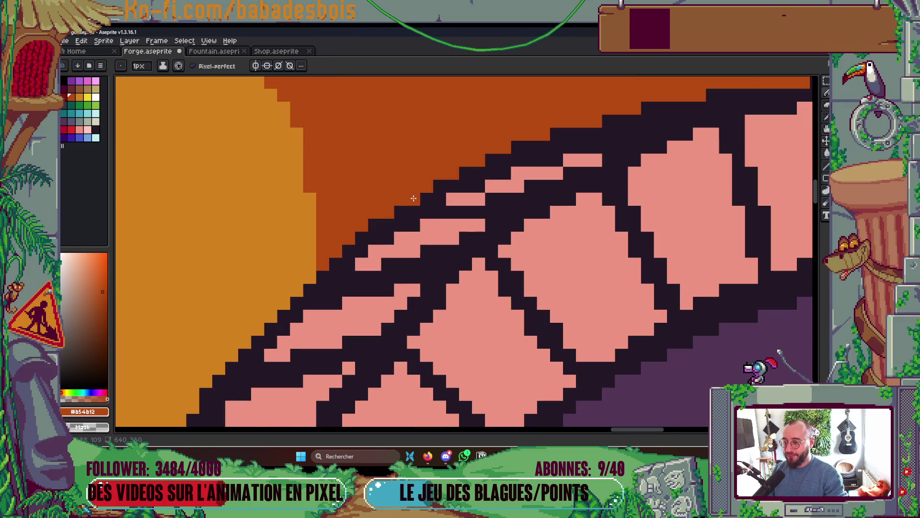
scroll(419, 173, "down", 1)
scroll(419, 173, "down", 3)
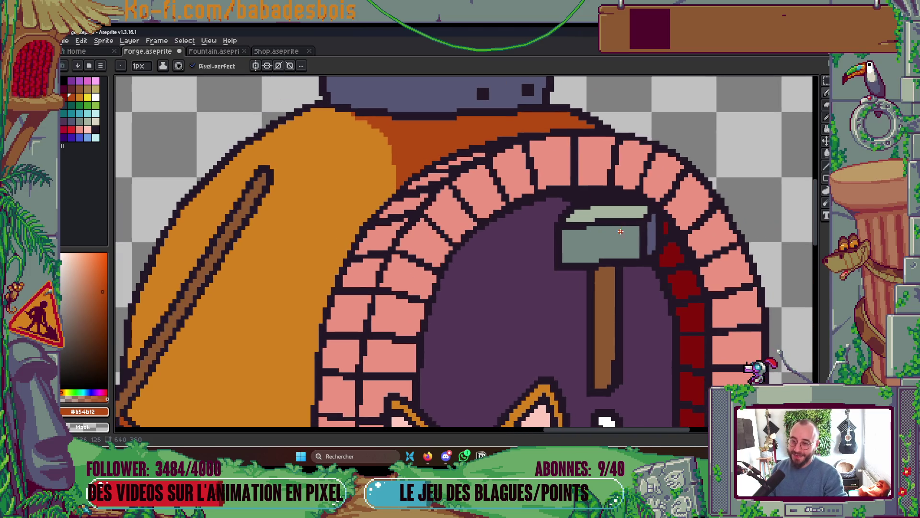
scroll(625, 157, "up", 3)
- Add dark outline pixels to the top-right brick, then re-sample the brick pink
key("alt")
left_click(652, 119, "alt")
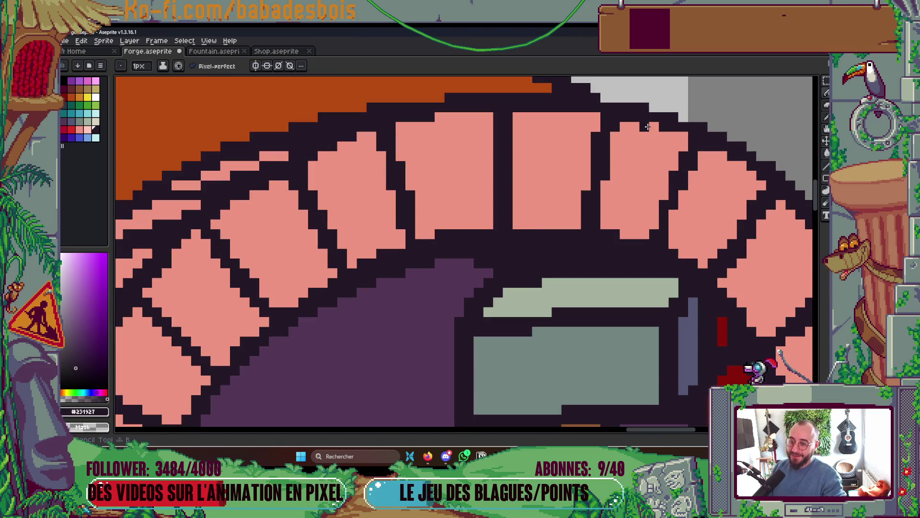
left_click(683, 137)
left_click(664, 137)
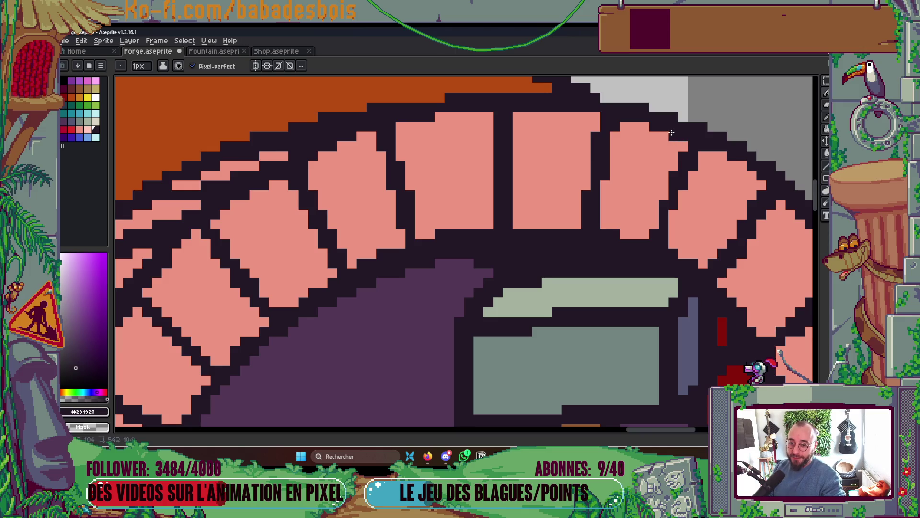
scroll(689, 273, "down", 5)
scroll(693, 242, "down", 3)
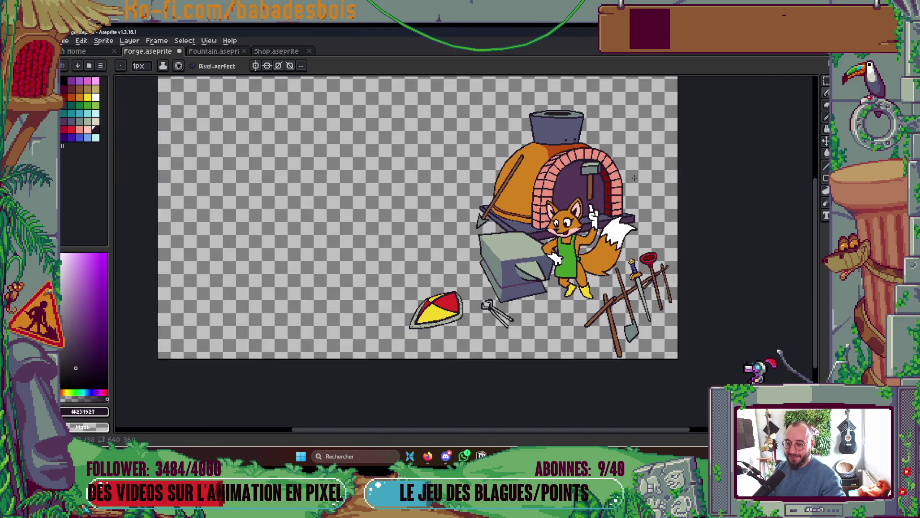
scroll(599, 168, "up", 4)
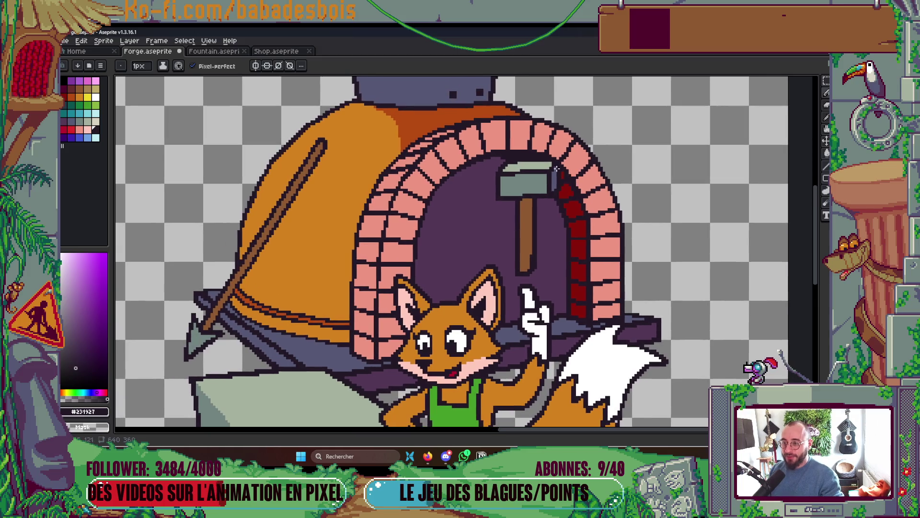
scroll(566, 132, "up", 1)
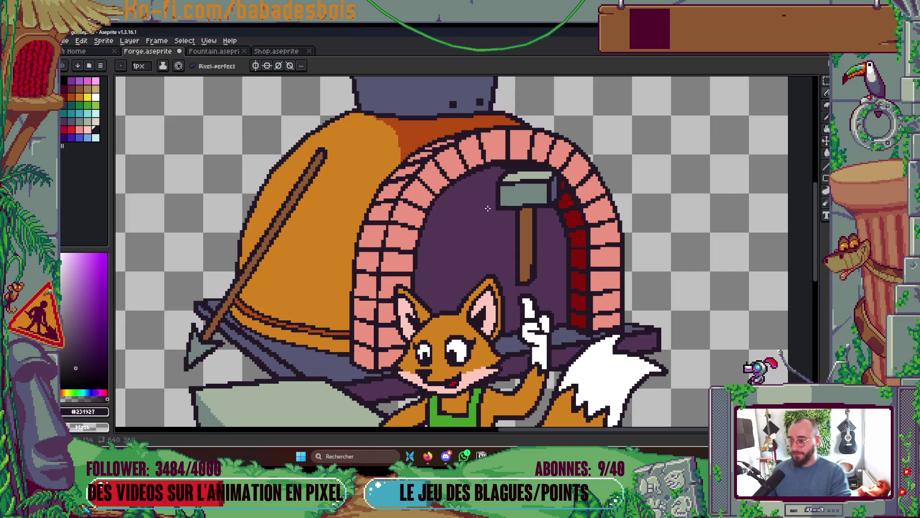
scroll(452, 170, "up", 2)
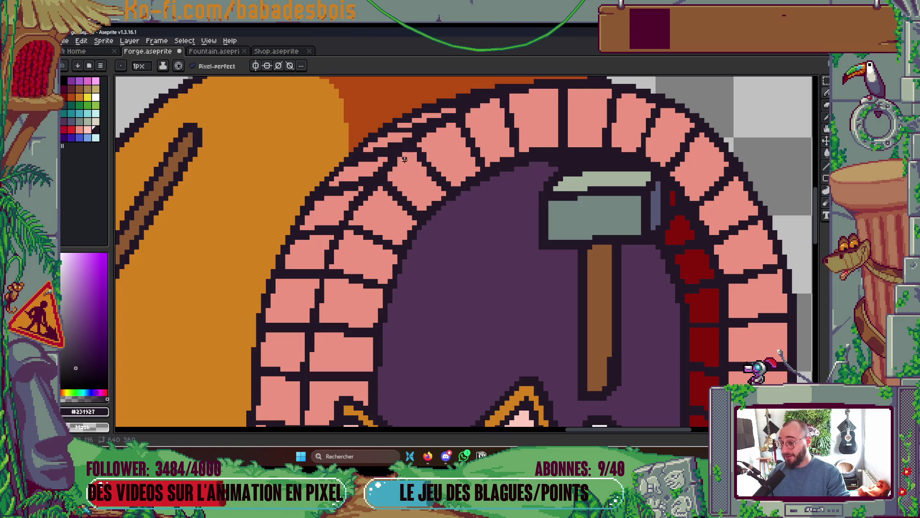
scroll(397, 158, "up", 2)
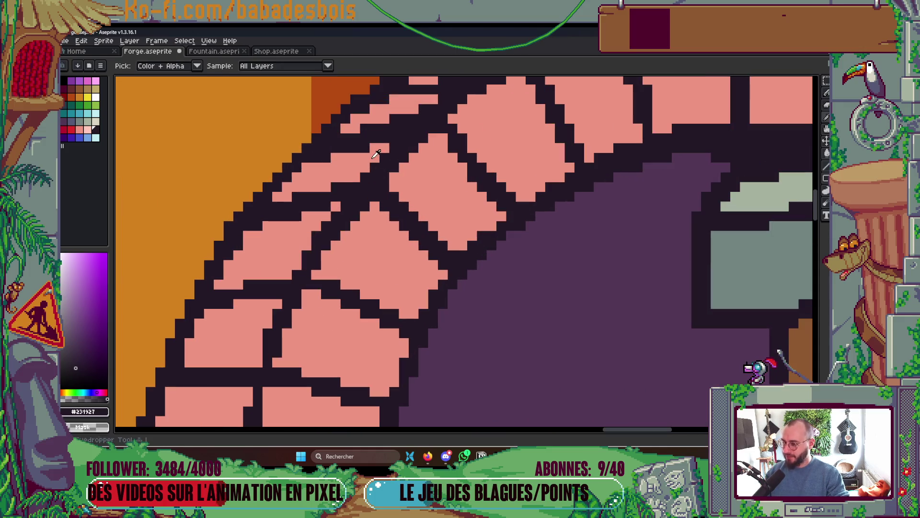
left_click(394, 158, "alt")
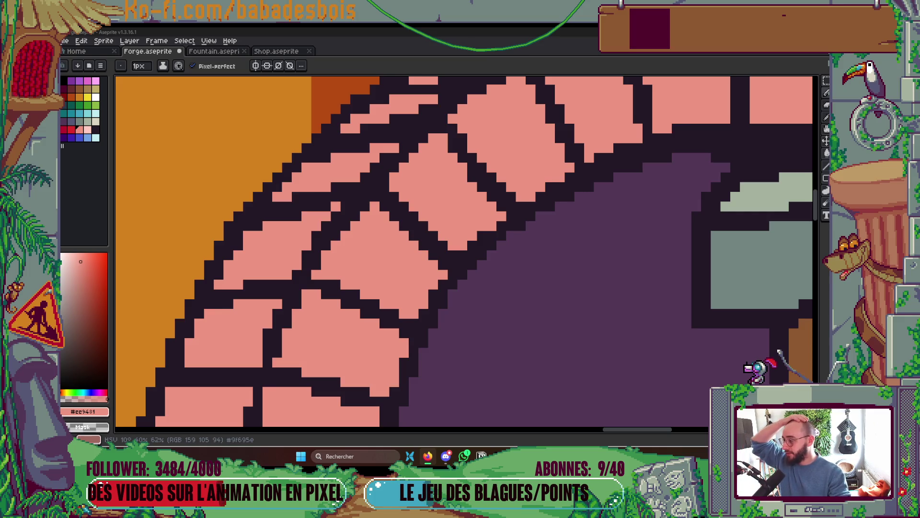
scroll(353, 253, "down", 3)
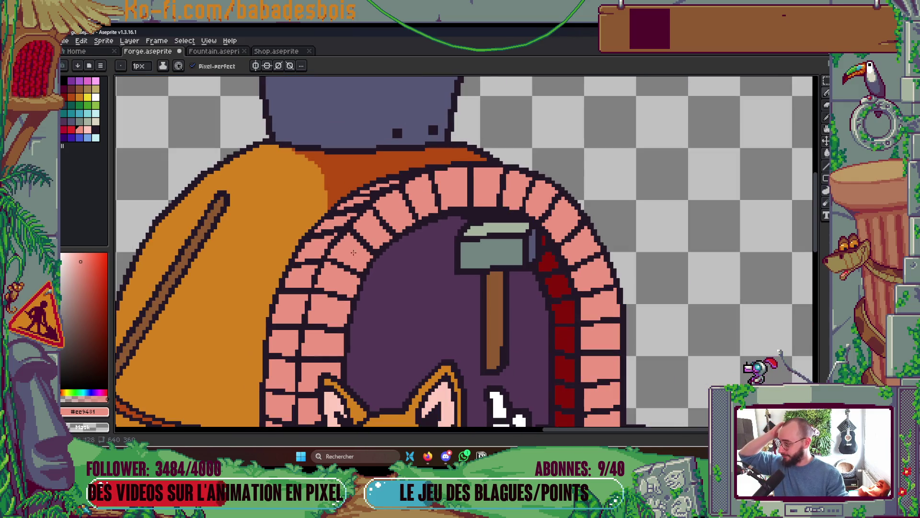
scroll(353, 252, "down", 4)
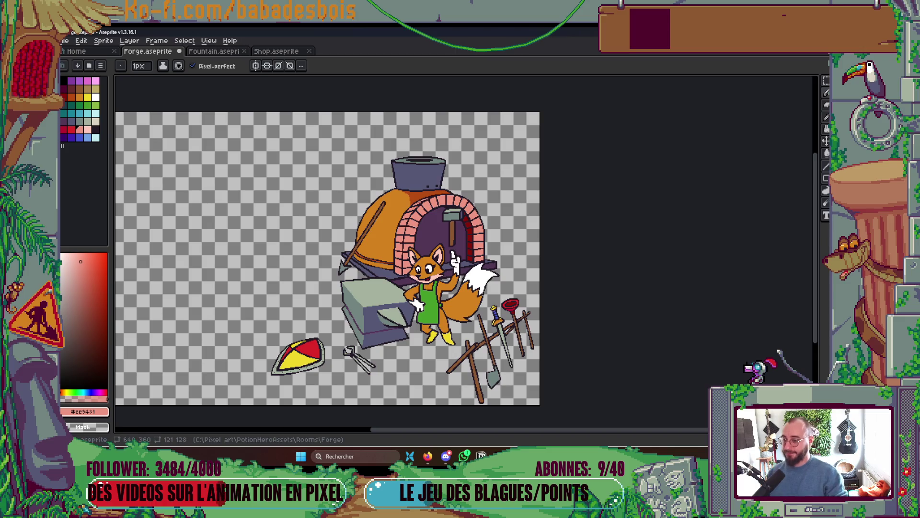
- Sample the inner bricks' dark red and undo an accidental orange flood fill
scroll(479, 234, "up", 1)
scroll(502, 224, "up", 1)
key("g")
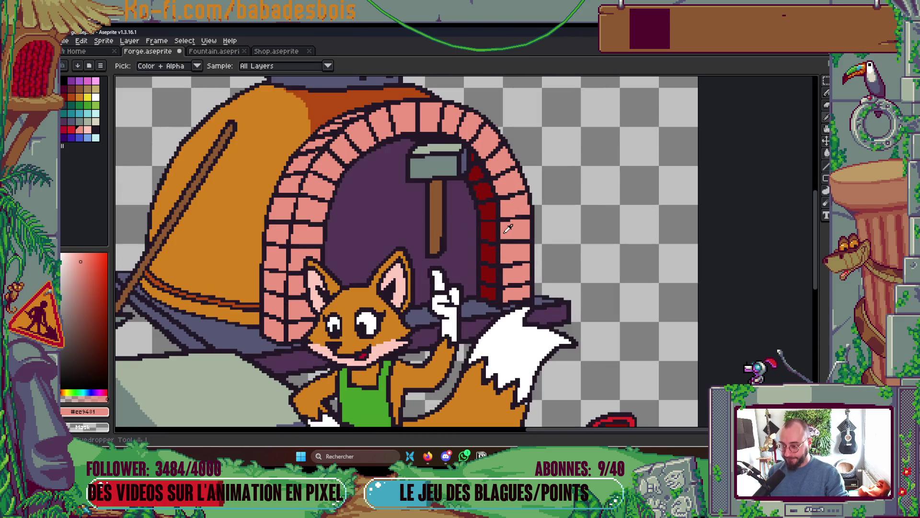
left_click(492, 224, "alt")
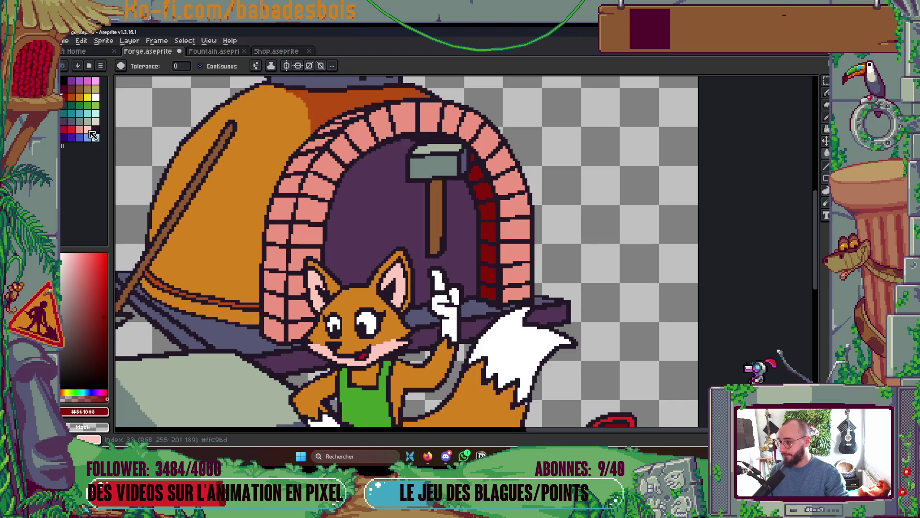
left_click(71, 97)
left_click(269, 191)
key("ctrl+z")
- Hide the Character, Anvil and Oven layers and delete the stray pixels above the tools
scroll(315, 188, "down", 3)
key("Tab")
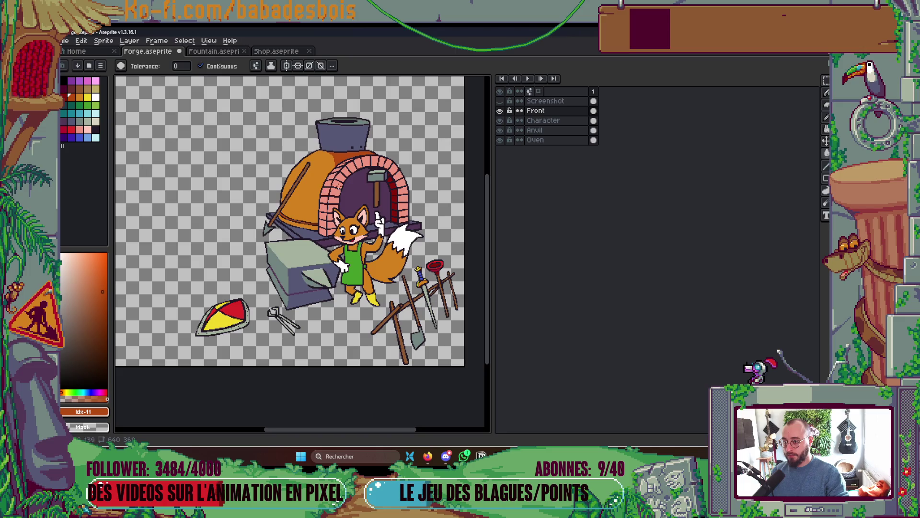
left_click_drag(500, 120, 500, 140)
key("Tab")
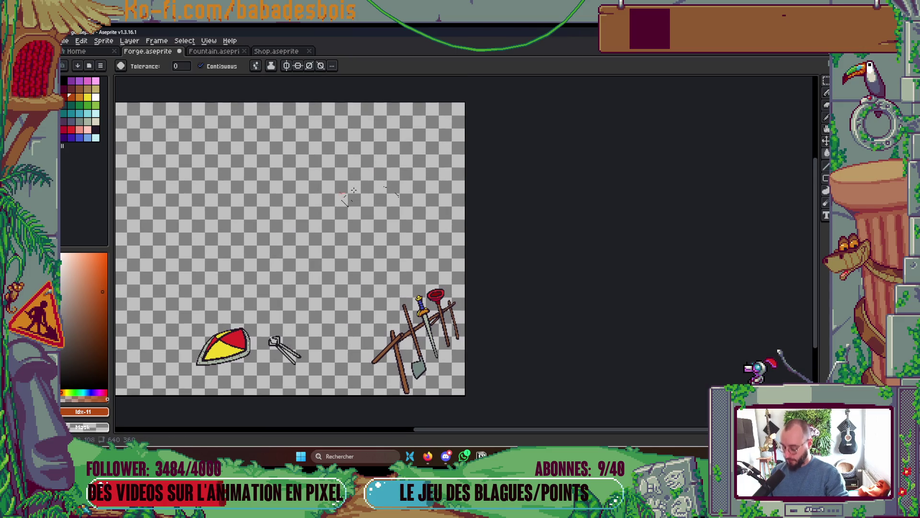
key("m")
left_click_drag(304, 151, 468, 230)
key("Delete")
- Show the Oven layer, make it the active layer, and clear the selection
key("Tab")
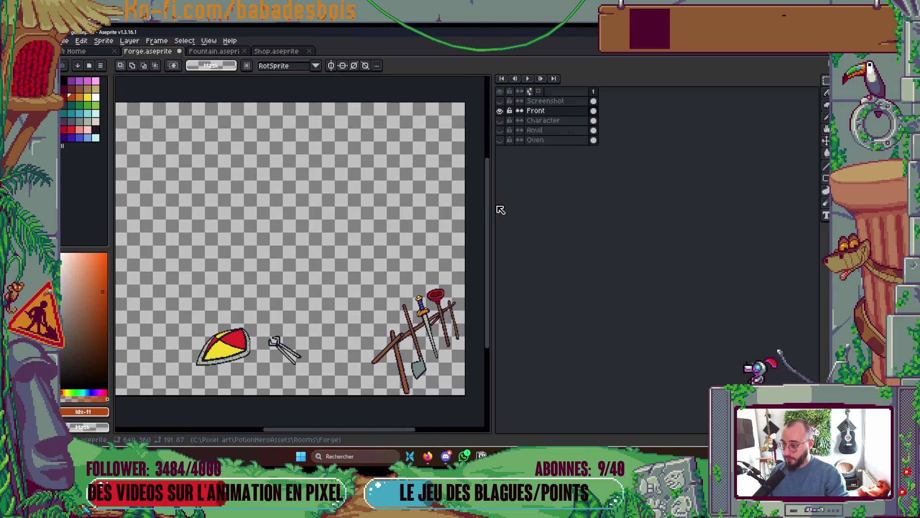
left_click(500, 140)
left_click(558, 140)
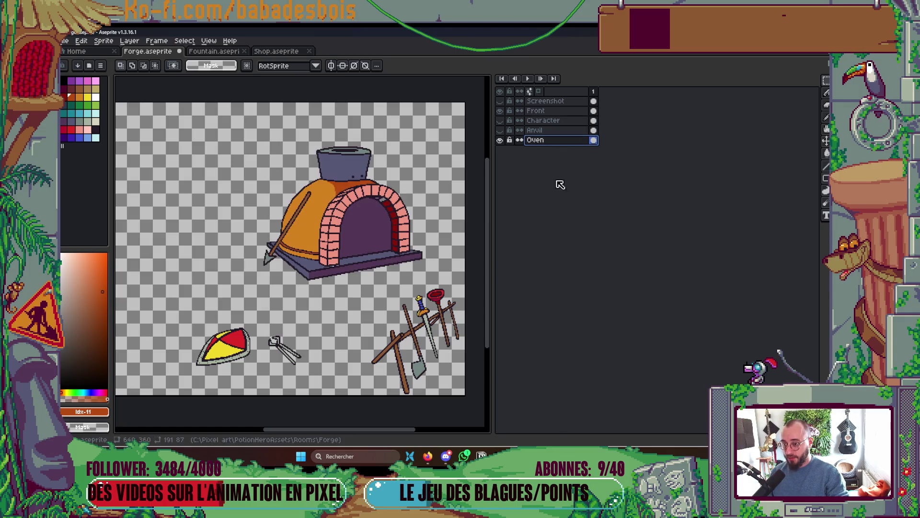
key("ctrl+shift+d")
key("ctrl+f")
scroll(394, 214, "up", 3)
key("ctrl+d")
scroll(392, 204, "up", 2)
- Fill a pink arch brick dark red and paint dark red over grey pixels at the arch top
key("g")
left_click(370, 184)
key("b")
left_click_drag(354, 177, 323, 174)
- Pencil dark pixels along the pot's top-left rim and repaint its left rim light
scroll(357, 176, "down", 3)
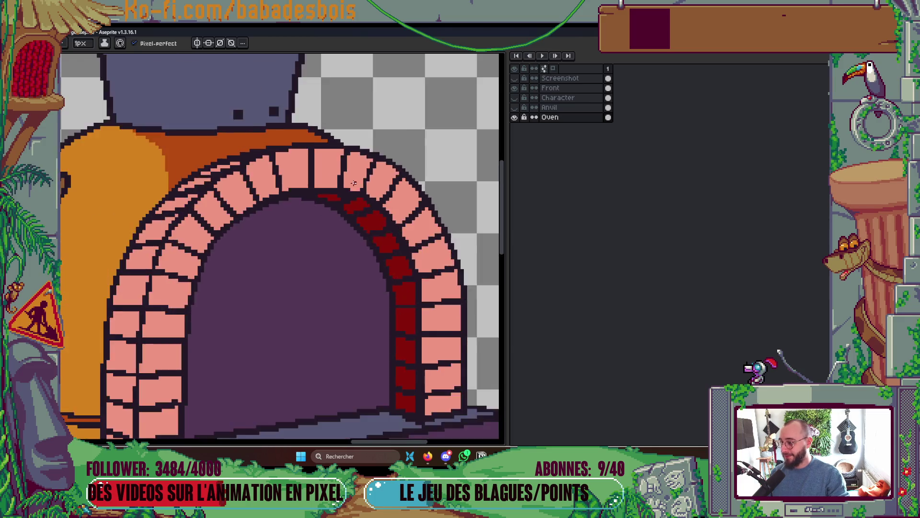
scroll(392, 216, "down", 2)
left_click_drag(392, 217, 392, 236)
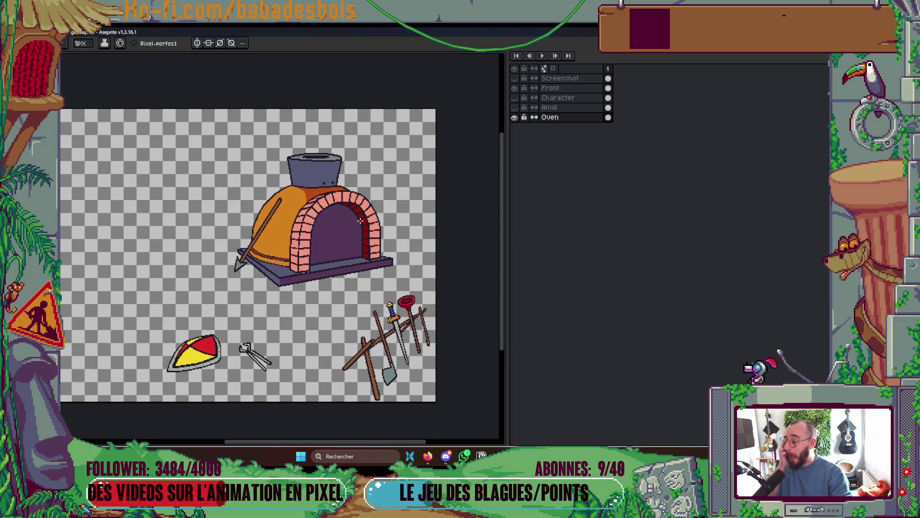
scroll(311, 162, "up", 4)
key("i")
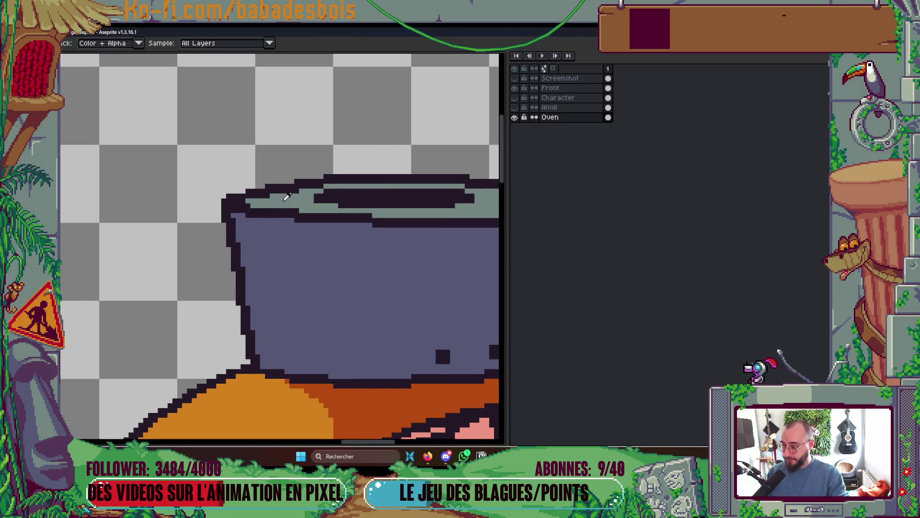
key("Tab")
key("b")
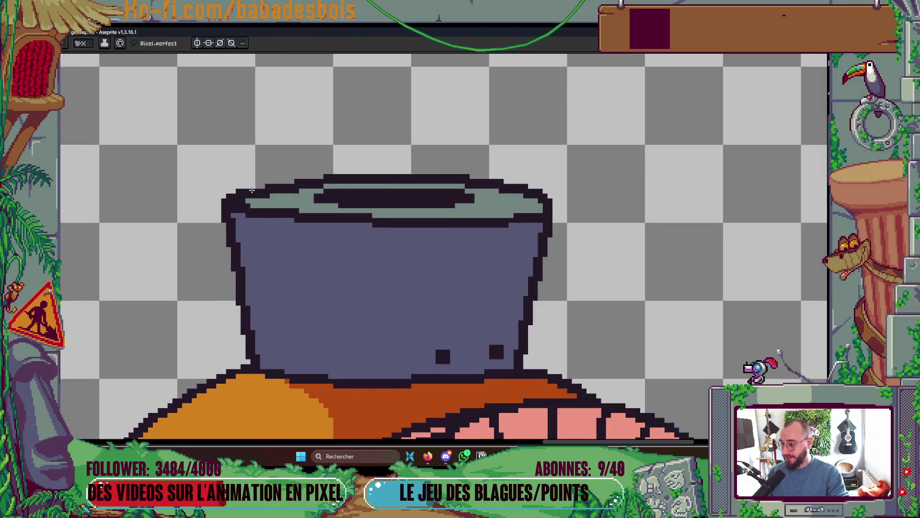
left_click_drag(249, 187, 330, 177)
scroll(321, 205, "up", 1)
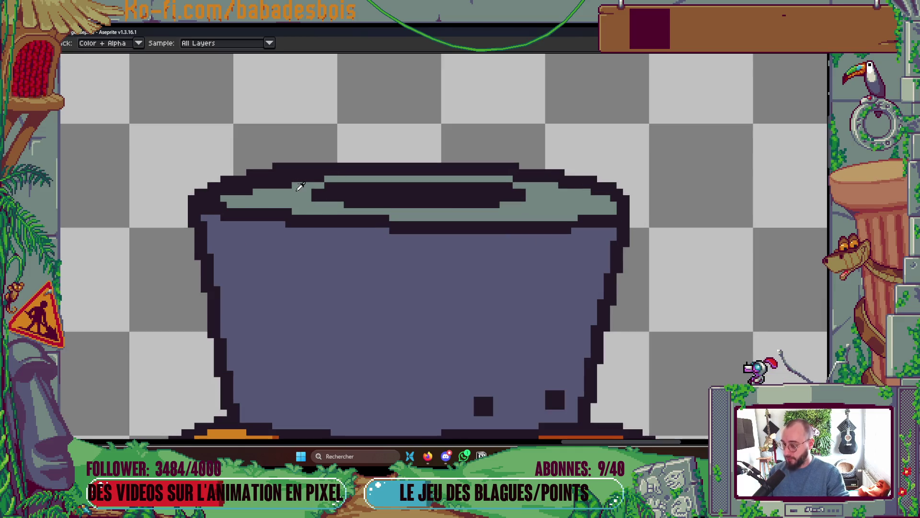
mouse_move(267, 186)
left_mouse_down()
mouse_move(316, 179)
mouse_move(288, 202)
left_mouse_up()
scroll(289, 202, "down", 3)
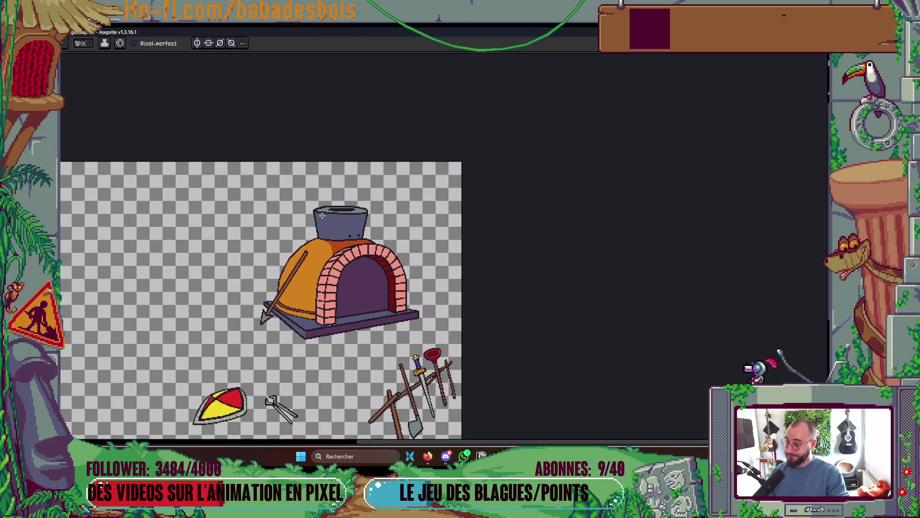
scroll(322, 216, "up", 4)
- Darken the light strip on the rim's right side and lighten the dark stripe beneath it
key("i")
key("b")
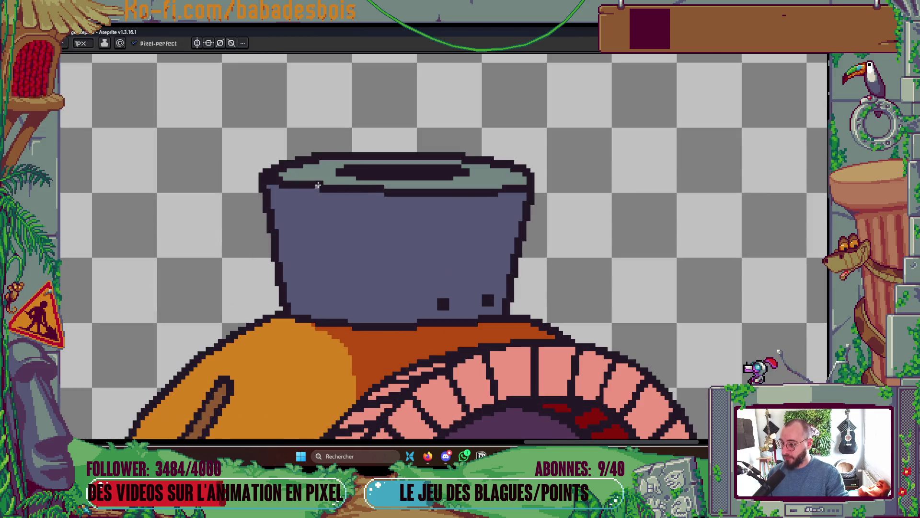
scroll(283, 181, "up", 2)
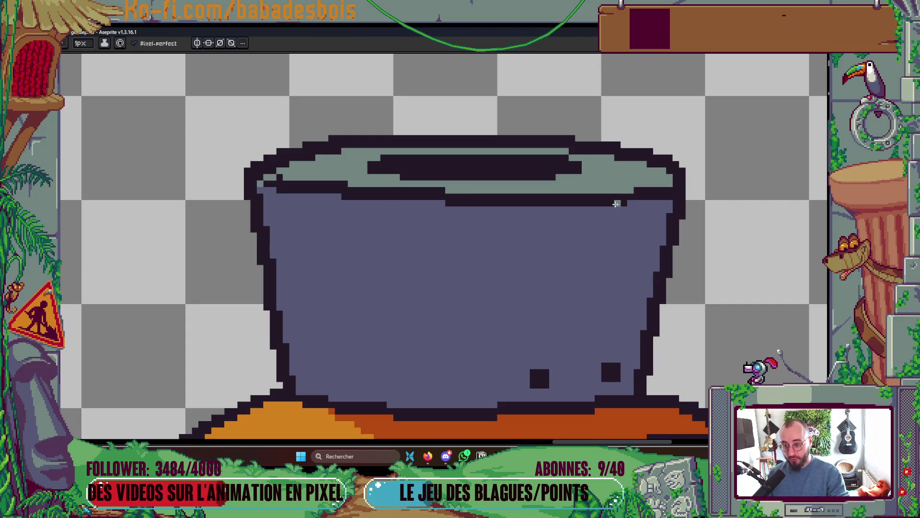
left_click_drag(667, 191, 638, 192)
key("g")
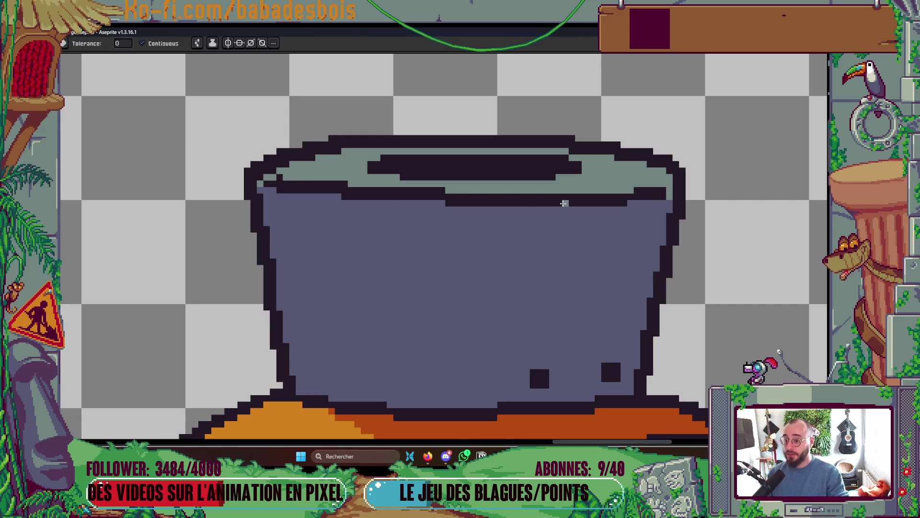
left_click(566, 201)
scroll(565, 202, "down", 2)
scroll(499, 205, "up", 2)
- Sample the pot rim's colour and undo the extra dark column on the left rim
key("i")
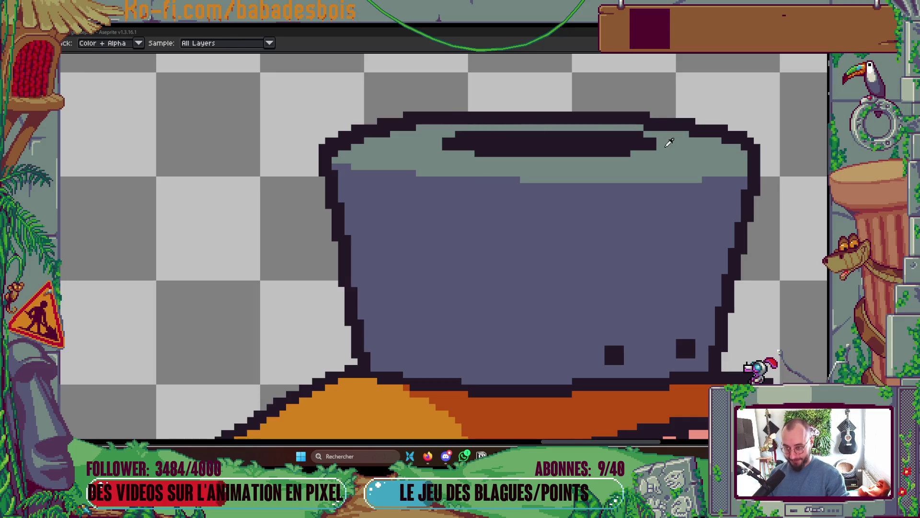
key("b")
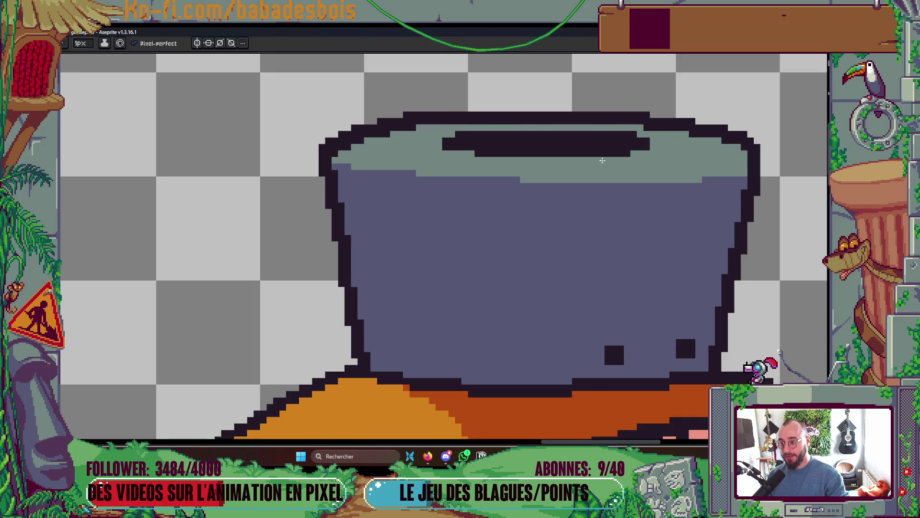
scroll(603, 160, "down", 3)
scroll(542, 136, "up", 2)
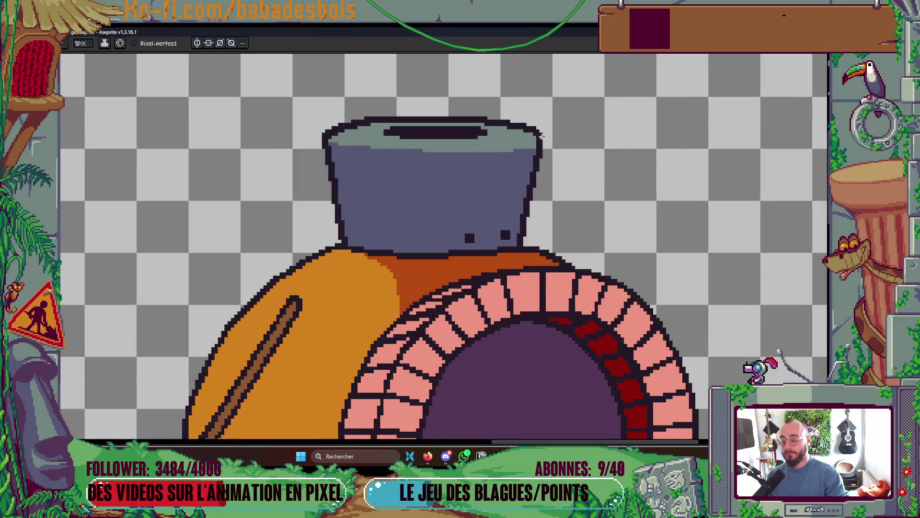
scroll(541, 136, "up", 2)
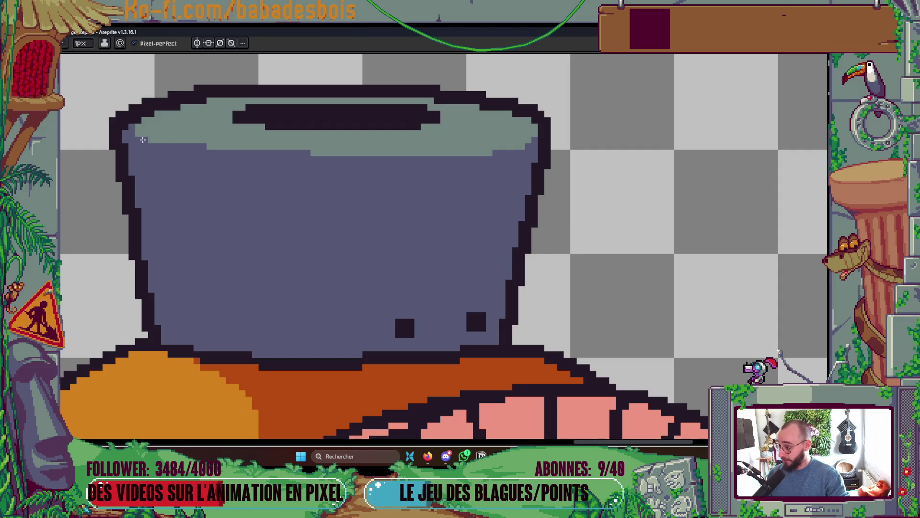
left_click_drag(468, 180, 517, 189)
left_click_drag(196, 142, 230, 175)
key("i")
key("b")
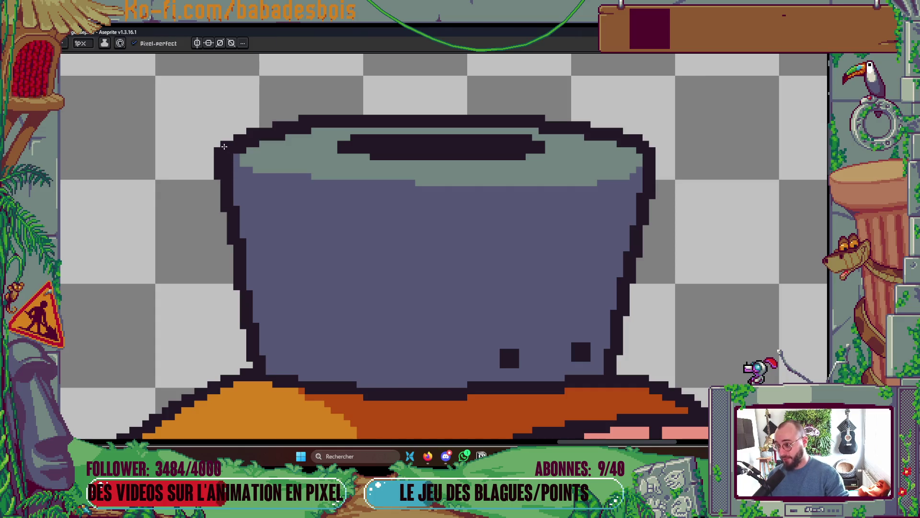
key("ctrl+z")
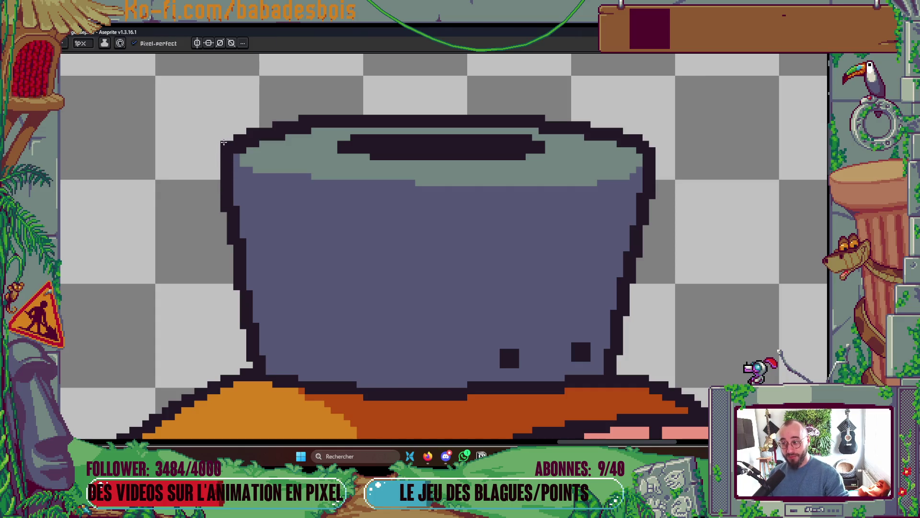
- Close the gap and the right-end notch in the pot's dark opening band
scroll(435, 246, "down", 1)
scroll(384, 201, "up", 1)
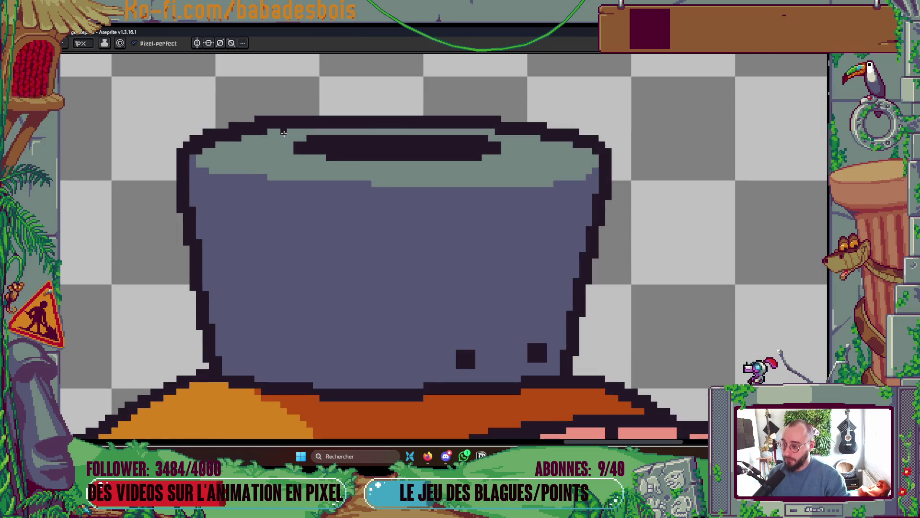
scroll(319, 164, "up", 1)
left_click_drag(319, 164, 380, 165)
left_click_drag(560, 165, 583, 163)
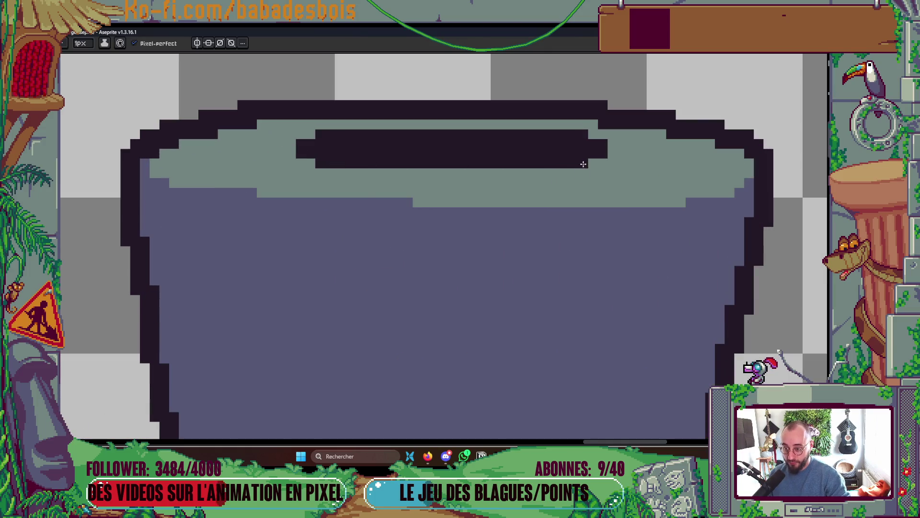
scroll(618, 211, "down", 4)
scroll(602, 138, "up", 1)
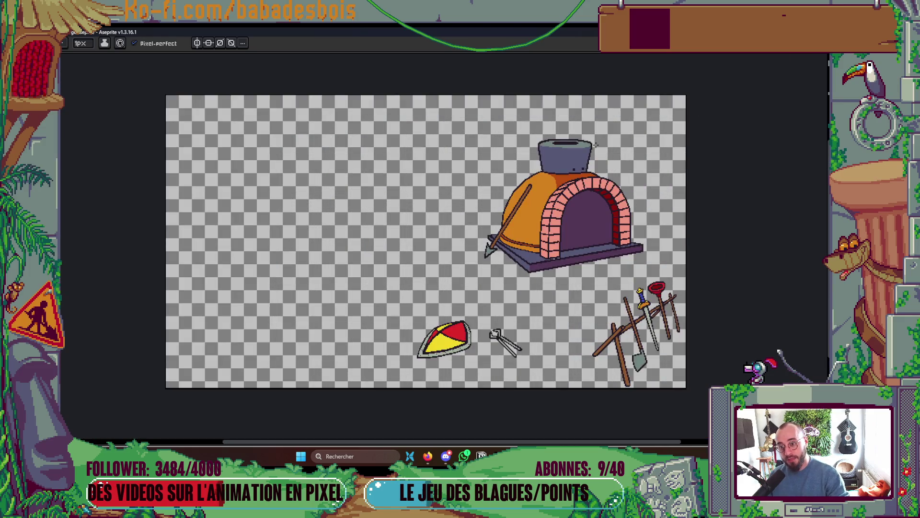
- Flood-fill the dark outline beneath the chimney pot with the dome's orange
scroll(588, 145, "up", 4)
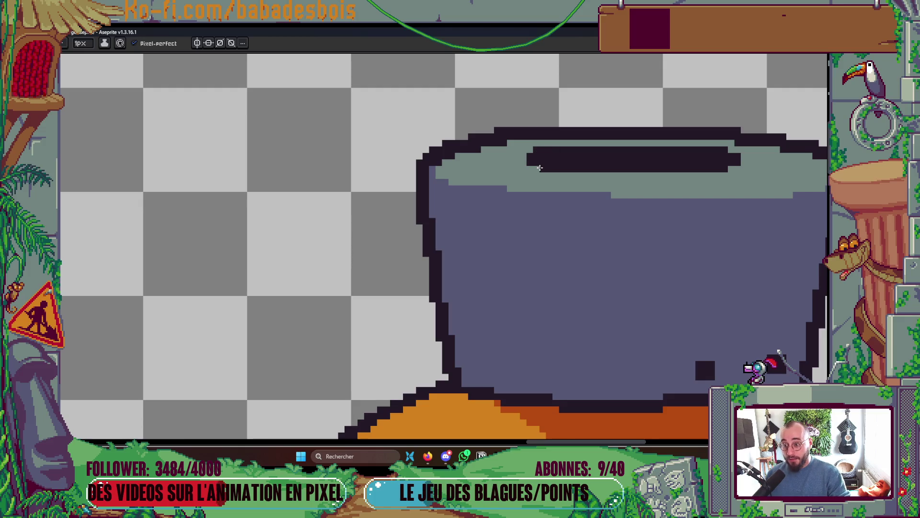
scroll(563, 174, "down", 4)
scroll(681, 211, "up", 4)
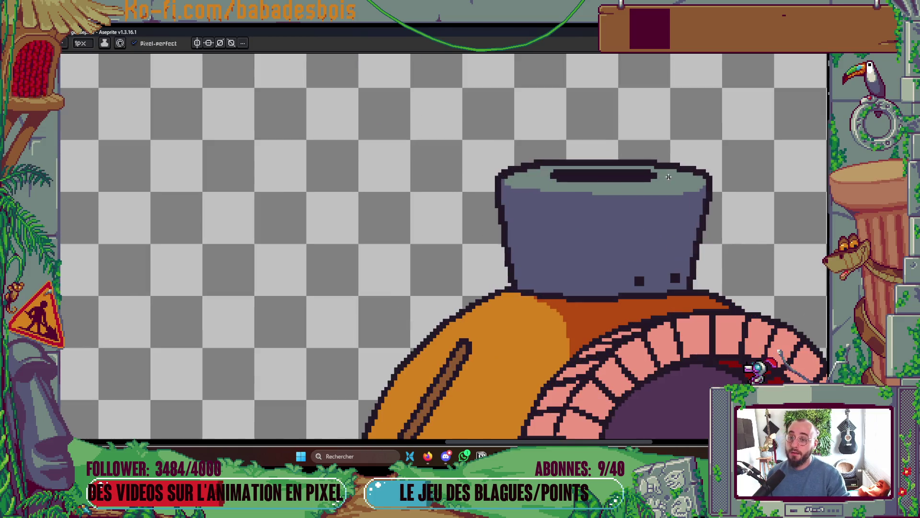
scroll(678, 213, "down", 4)
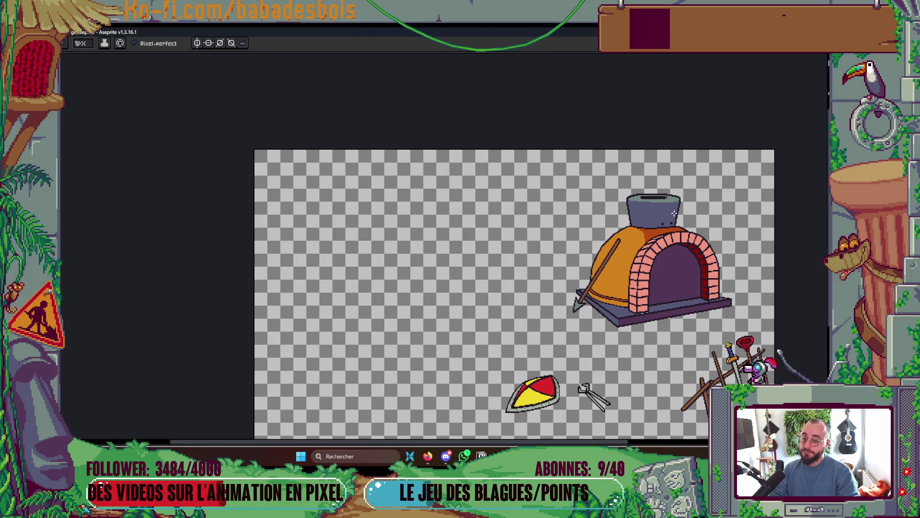
scroll(690, 193, "up", 3)
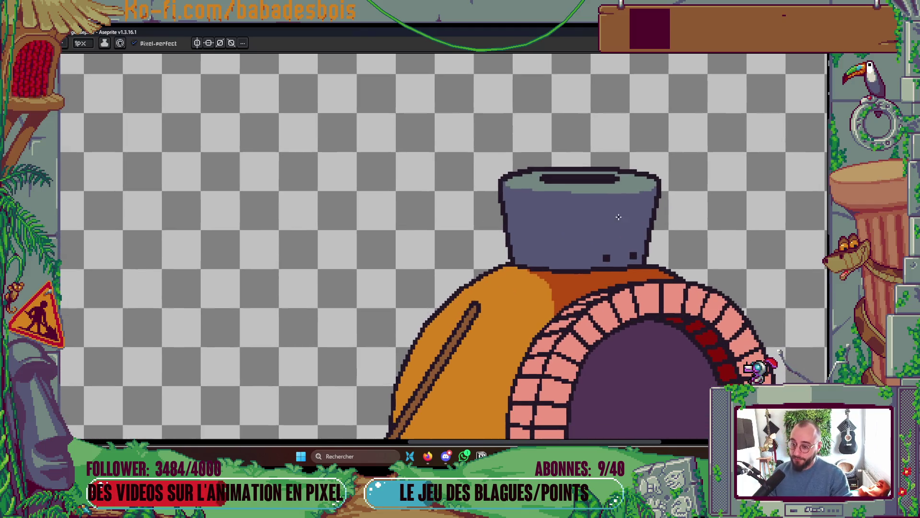
scroll(139, 120, "down", 2)
key("g")
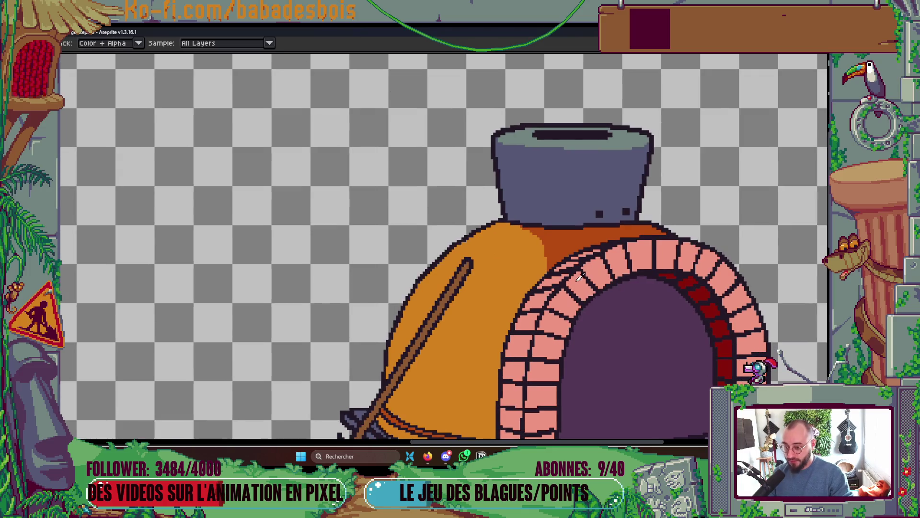
scroll(562, 136, "up", 2)
scroll(562, 137, "down", 4)
scroll(566, 211, "up", 6)
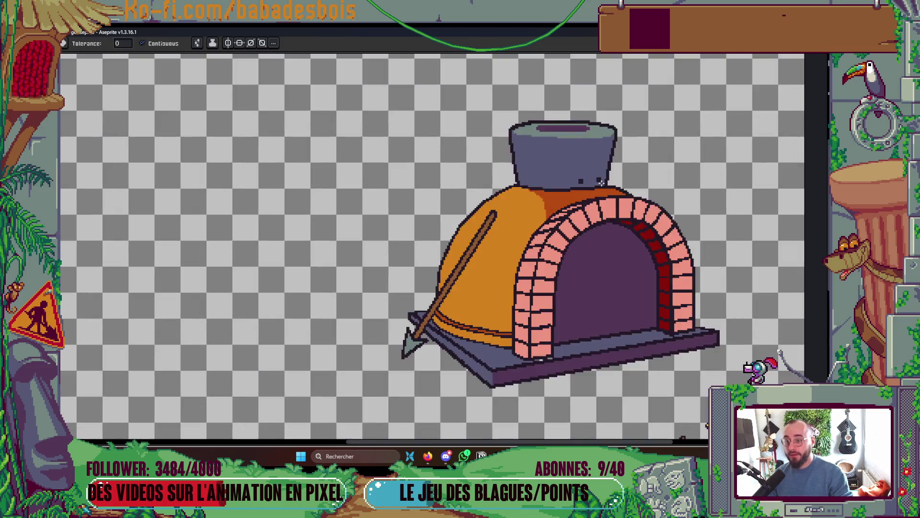
scroll(566, 211, "down", 4)
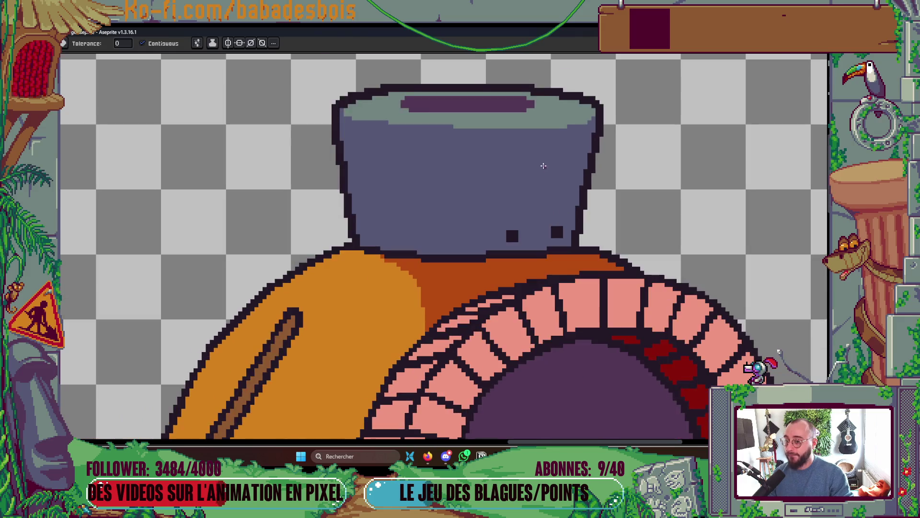
scroll(535, 179, "down", 3)
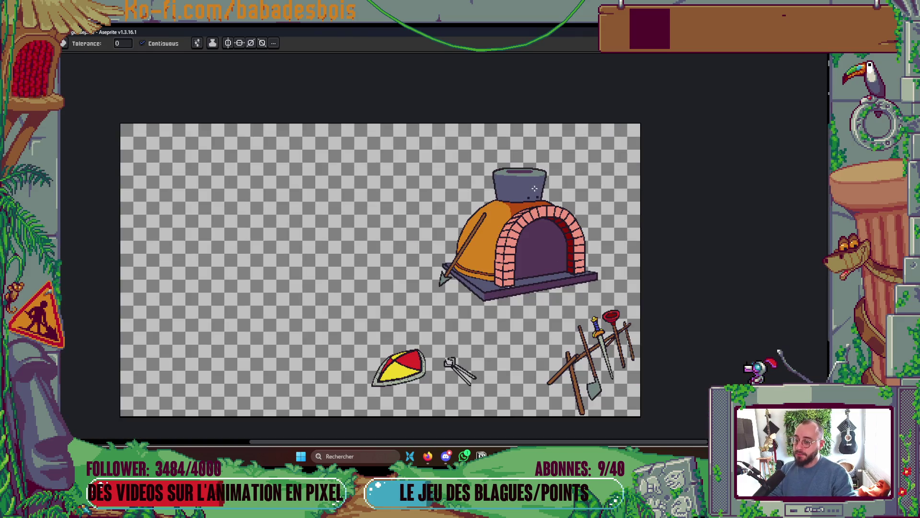
scroll(535, 187, "up", 4)
key("i")
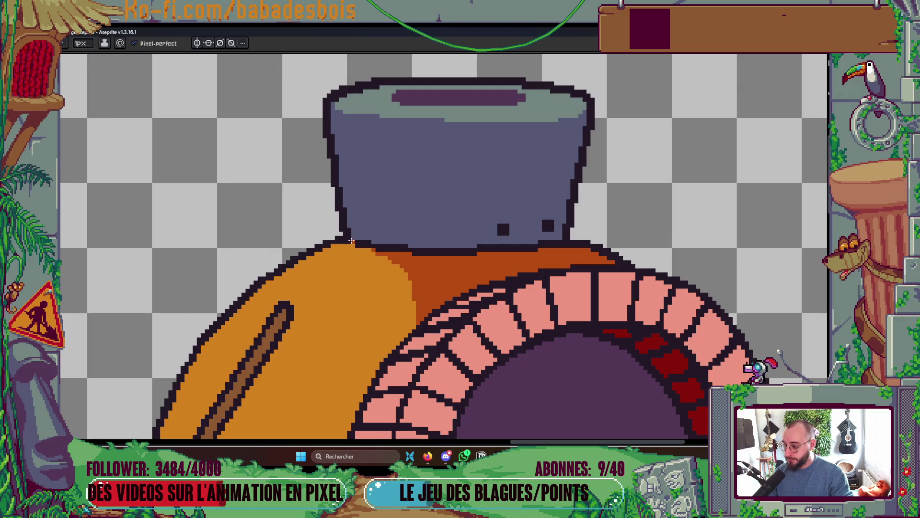
key("g")
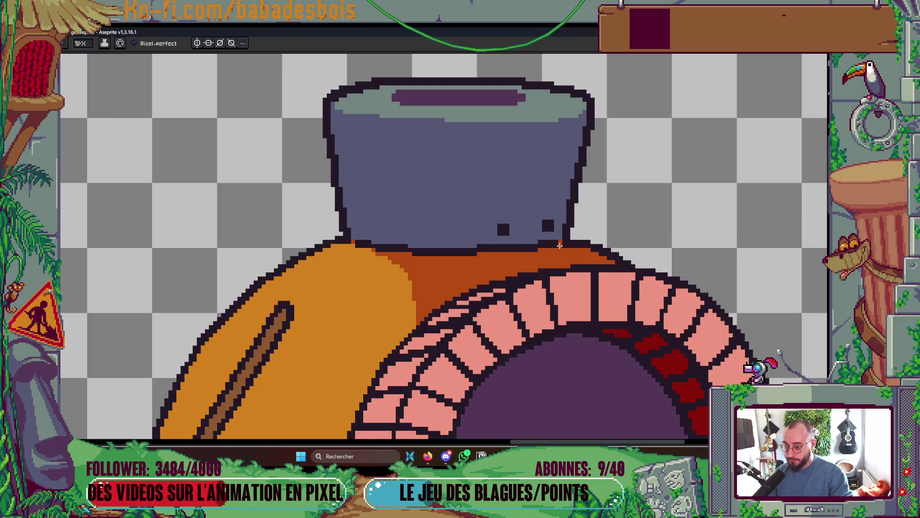
left_click(545, 244)
scroll(546, 243, "down", 1)
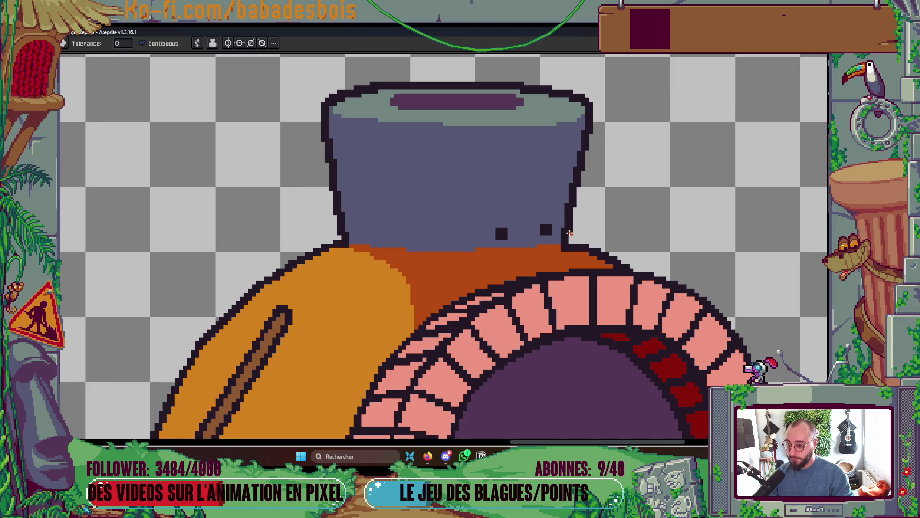
scroll(573, 231, "down", 1)
scroll(573, 231, "down", 3)
scroll(573, 229, "up", 4)
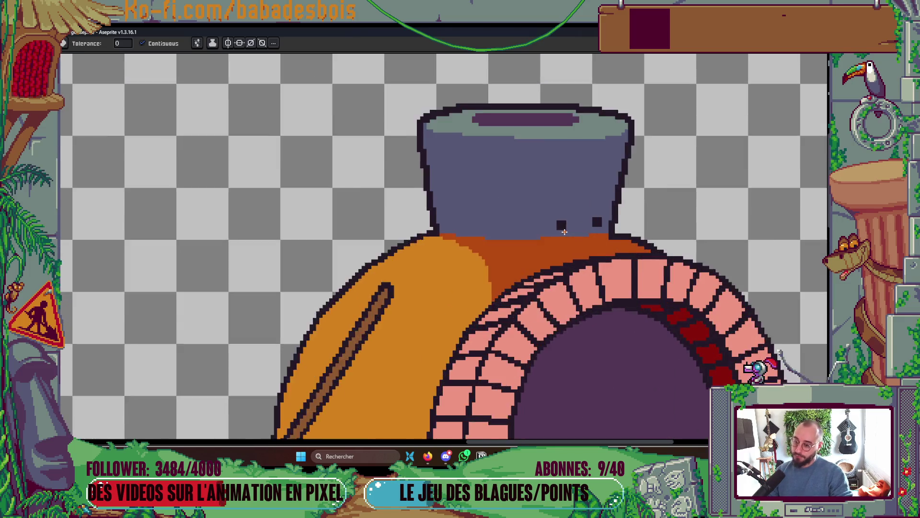
key("b")
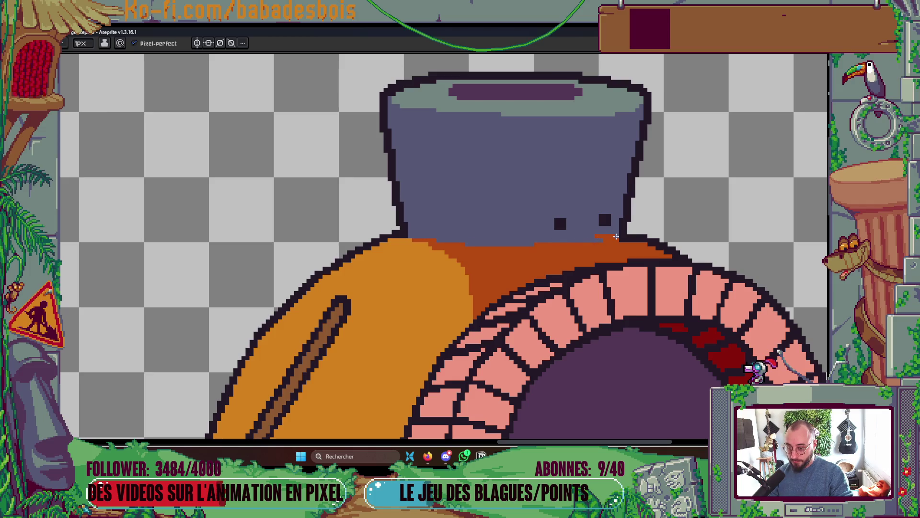
scroll(530, 244, "down", 5)
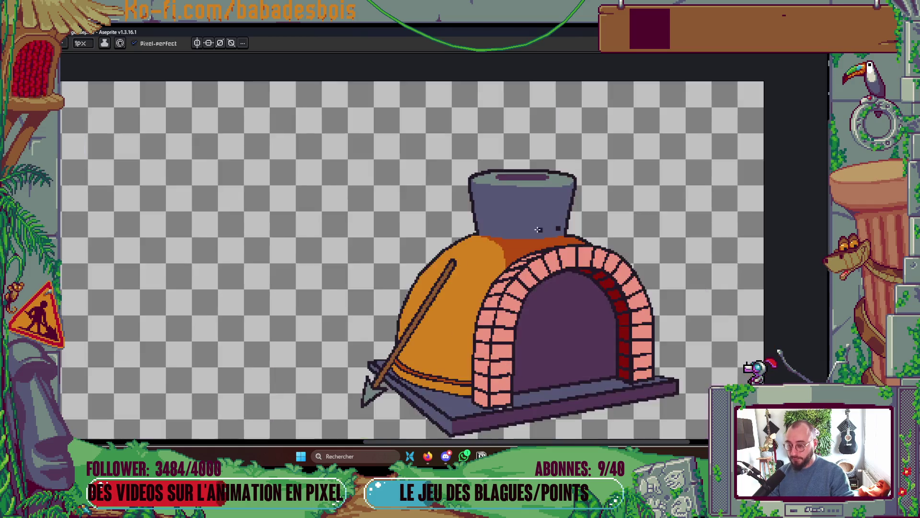
scroll(575, 237, "up", 1)
scroll(576, 237, "down", 1)
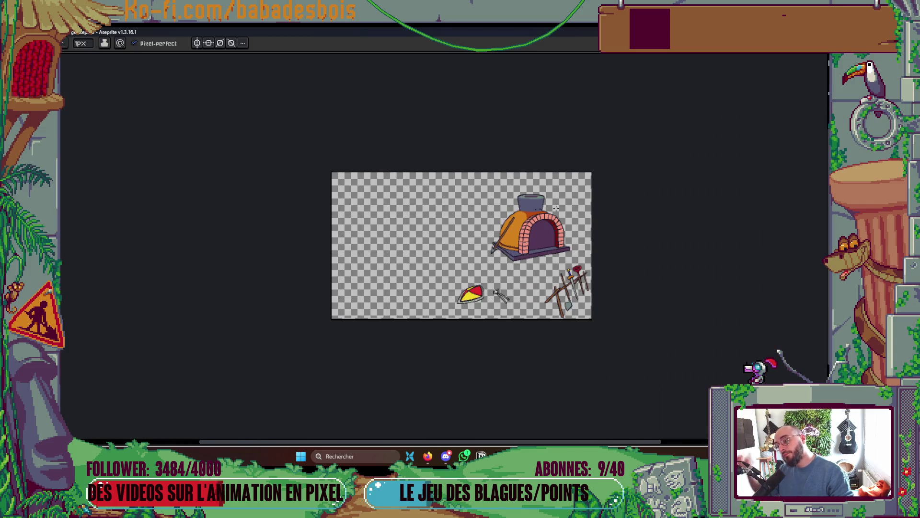
scroll(554, 211, "up", 1)
scroll(499, 220, "up", 5)
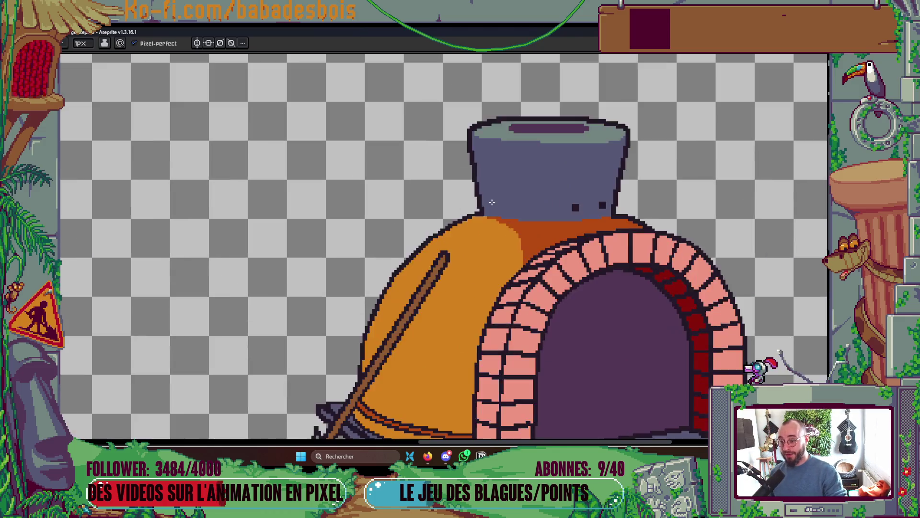
key("i")
key("b")
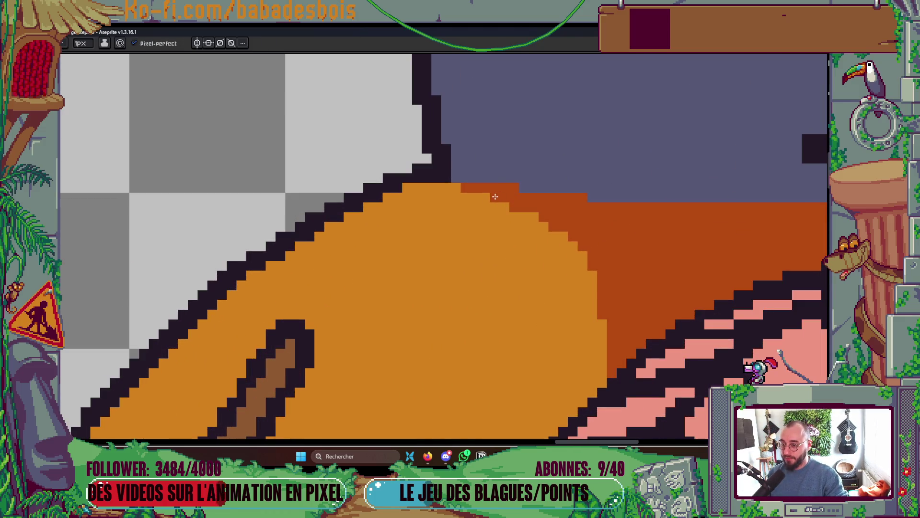
scroll(536, 142, "down", 3)
scroll(536, 142, "down", 2)
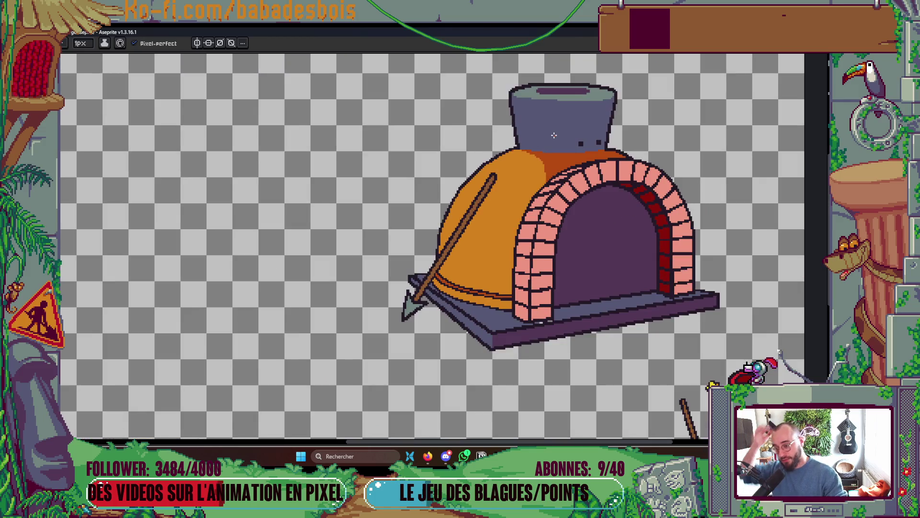
scroll(559, 165, "down", 4)
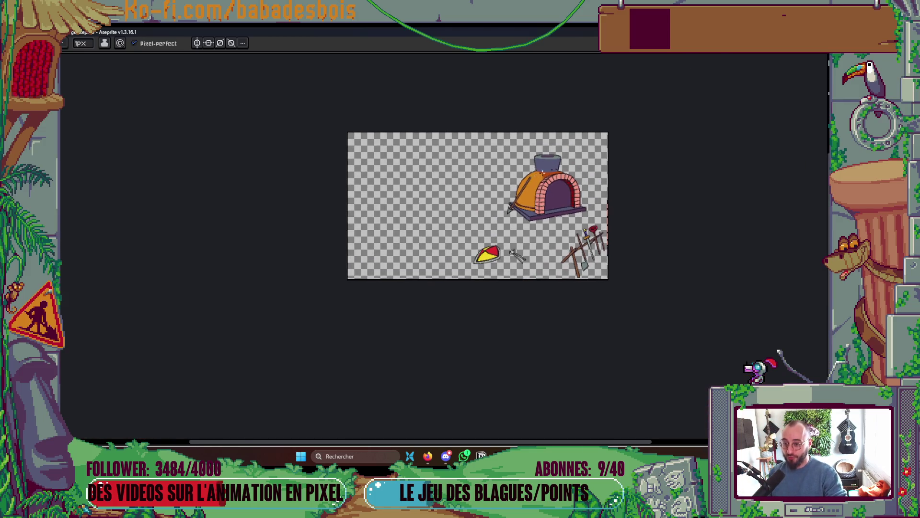
scroll(567, 147, "up", 2)
scroll(567, 186, "up", 3)
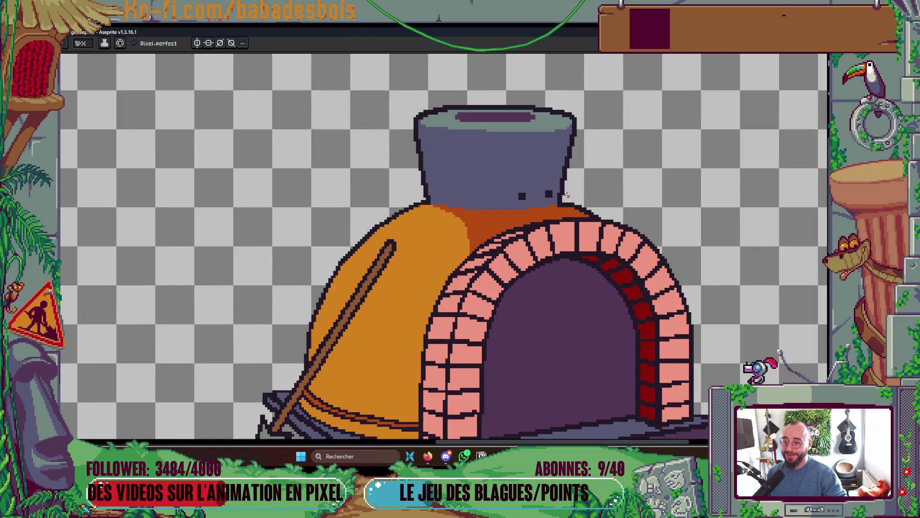
left_click_drag(540, 222, 541, 182)
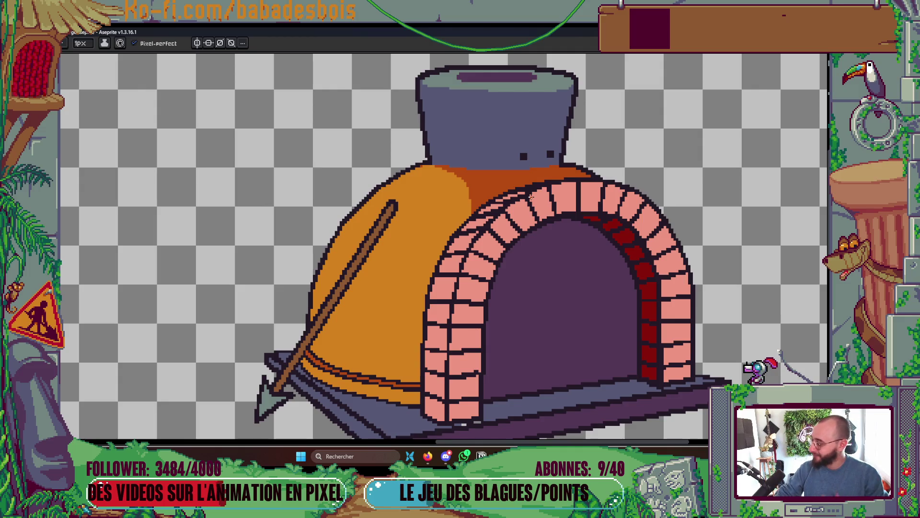
scroll(564, 283, "down", 3)
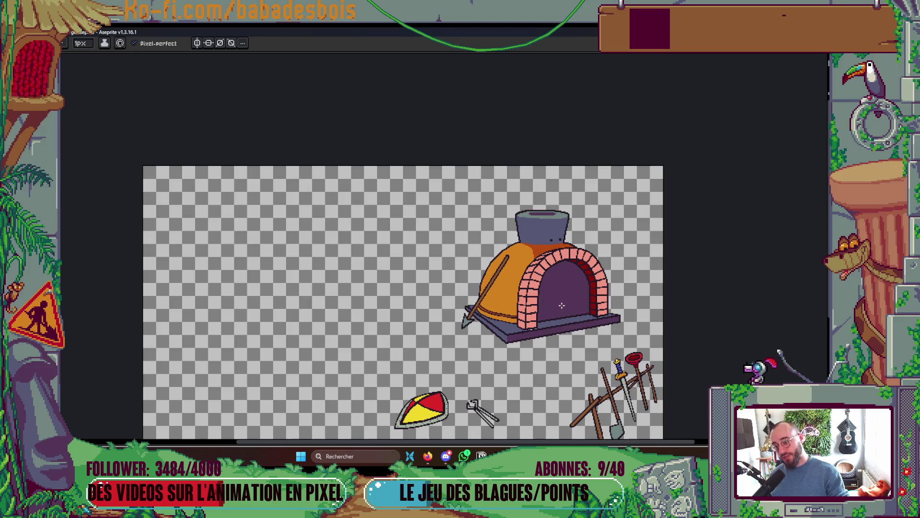
- Repaint the stray light pixels and gaps on the base slab in its blue-grey colour
scroll(561, 305, "up", 5)
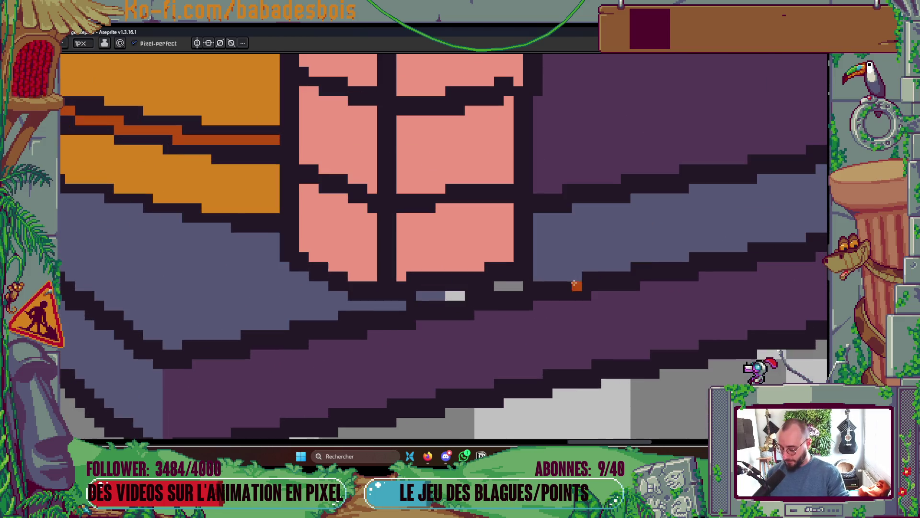
key("alt")
left_click(454, 296)
left_click_drag(499, 286, 518, 286)
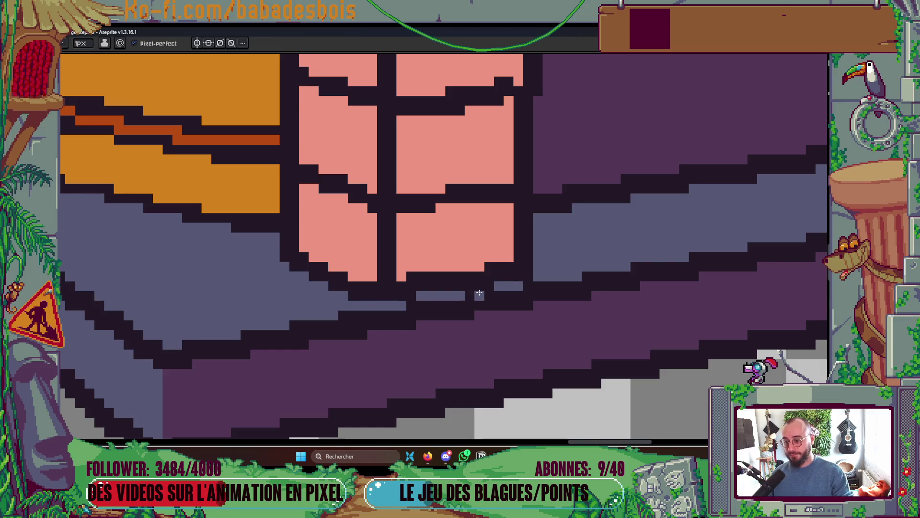
scroll(546, 250, "down", 5)
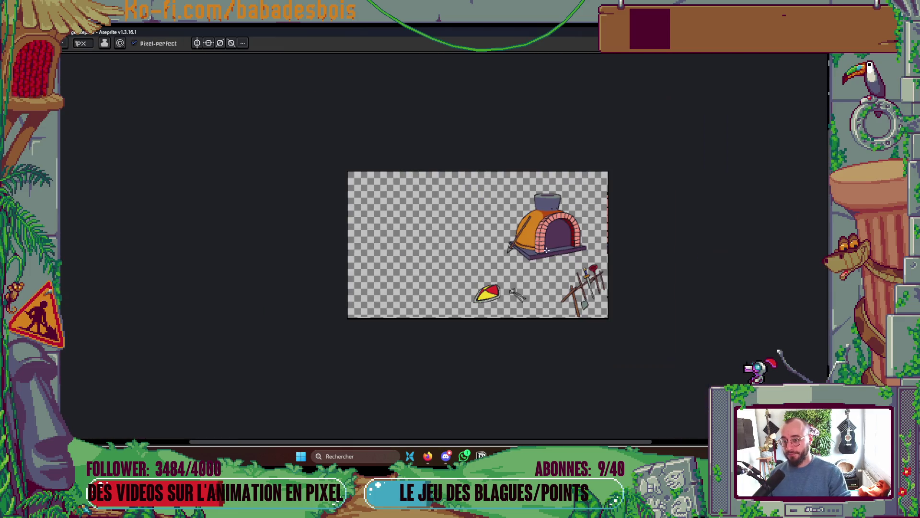
scroll(564, 233, "up", 5)
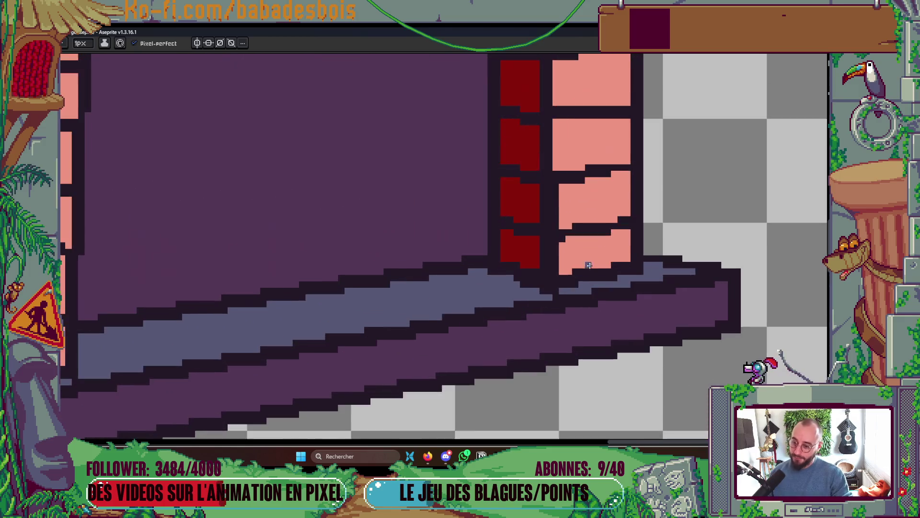
key("alt")
left_click(551, 289)
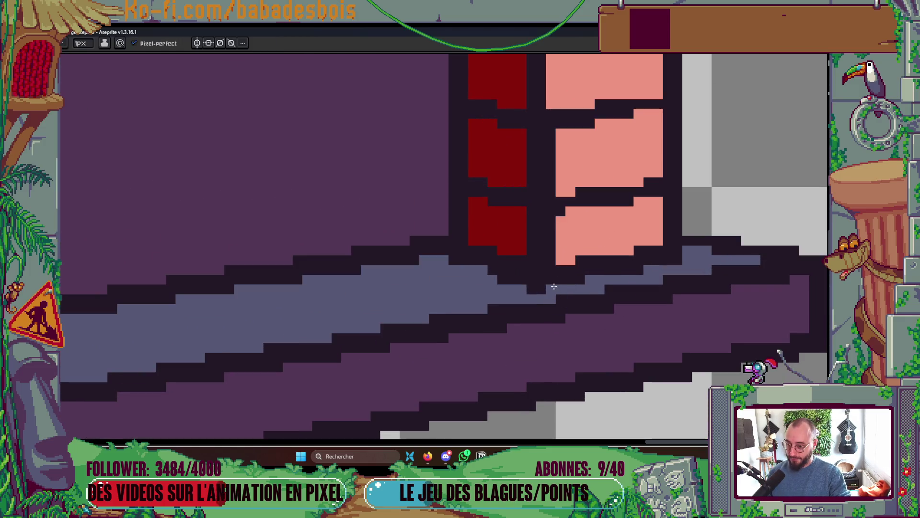
- Extend the brick's salmon edges at its lower-left corner and along its bottom
left_click(608, 237, "alt")
left_click(561, 269)
left_click(561, 279)
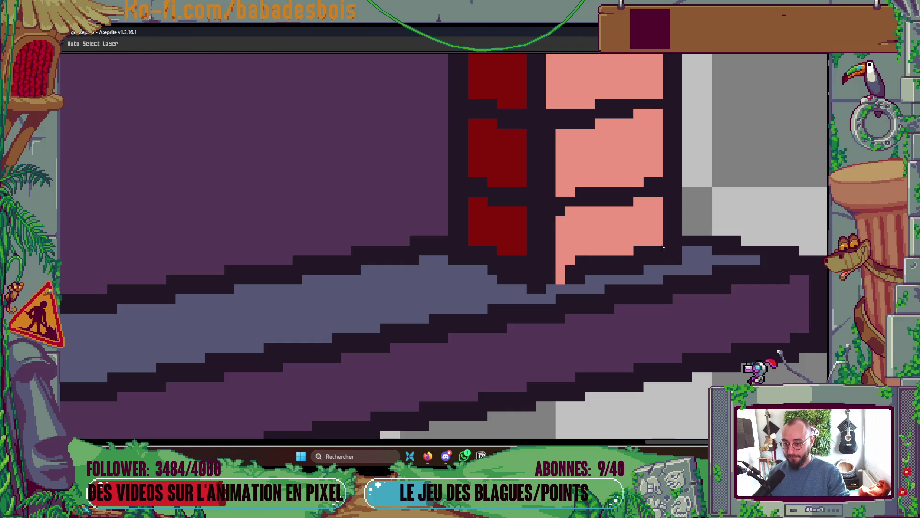
key("g")
scroll(647, 235, "down", 3)
scroll(645, 231, "down", 4)
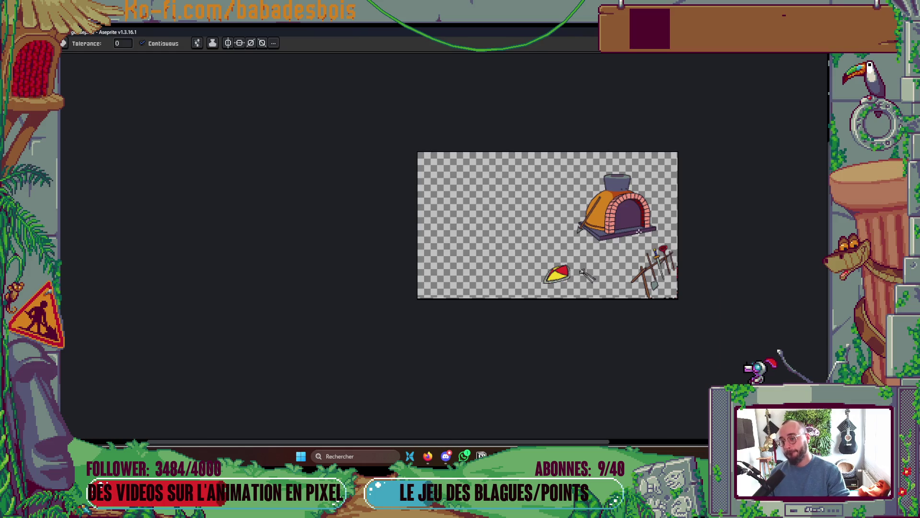
scroll(638, 231, "up", 6)
key("b")
left_click(502, 252)
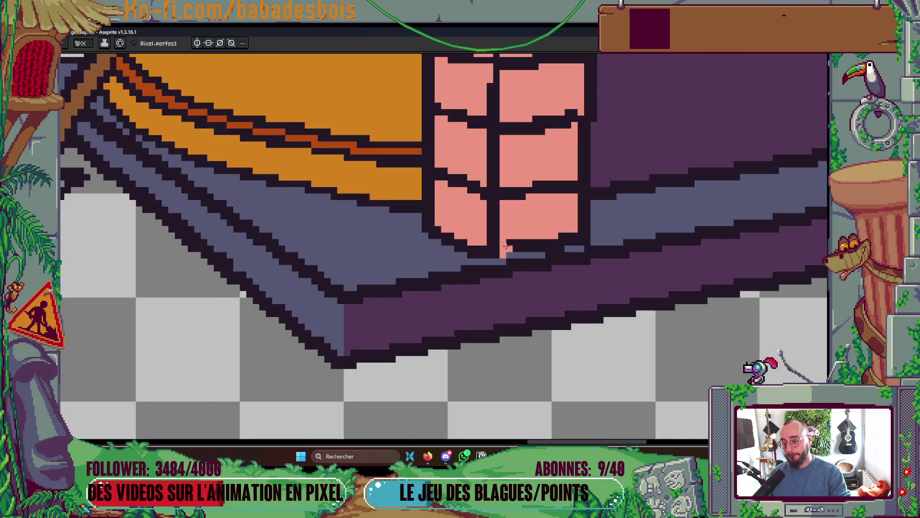
left_click_drag(571, 246, 544, 249)
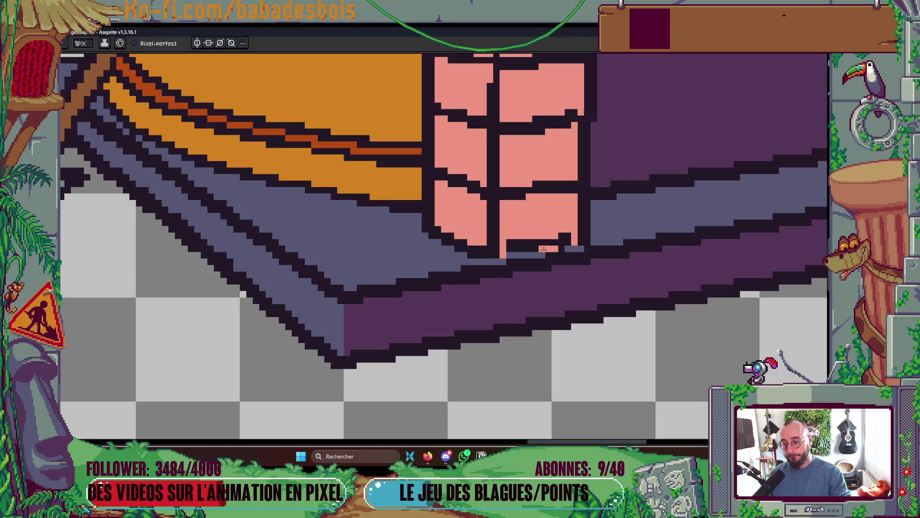
- Bucket-fill the dark strip under the brick
key("g")
left_click(527, 245)
scroll(565, 225, "down", 5)
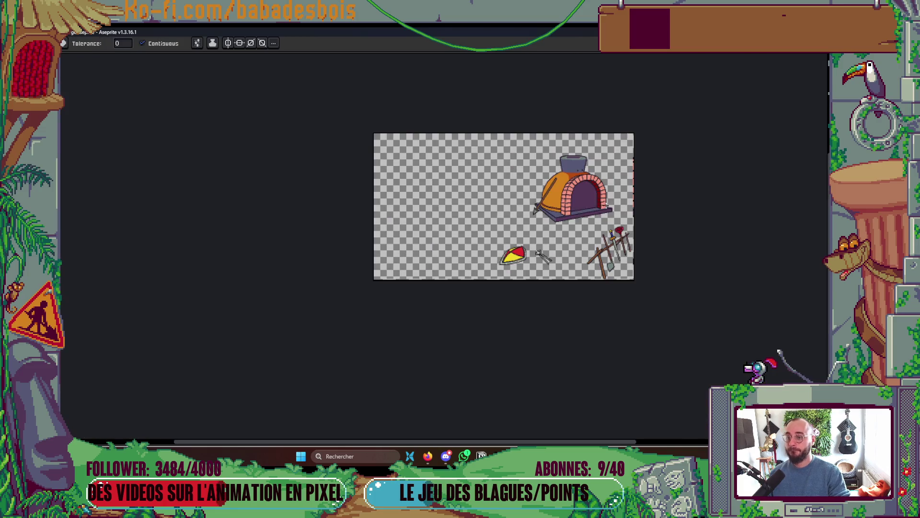
scroll(575, 208, "up", 4)
scroll(558, 197, "up", 5)
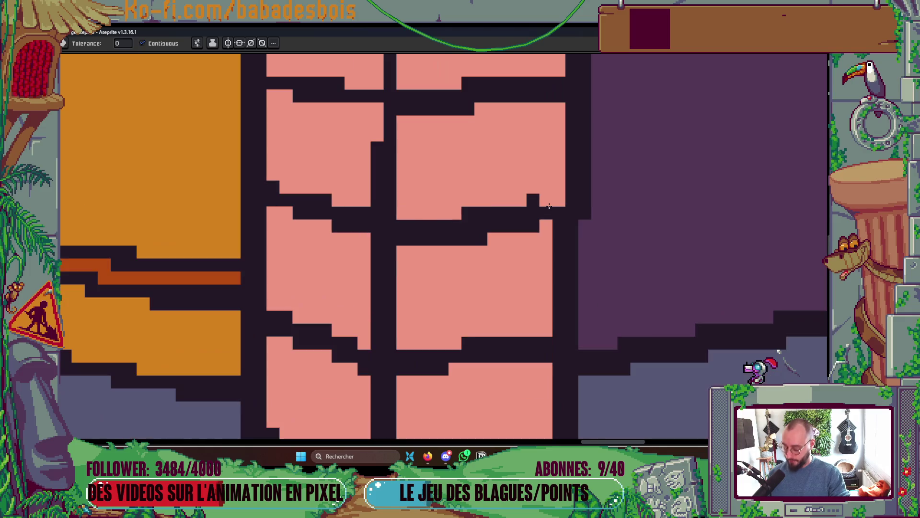
- Redraw the dark mortar line down the brick's edge with the Pencil
key("b")
scroll(556, 199, "down", 3)
scroll(450, 202, "up", 3)
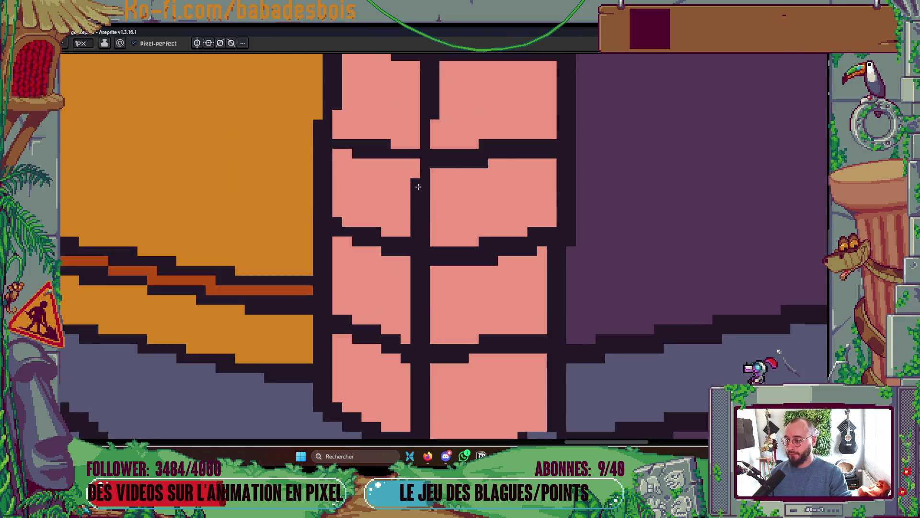
left_click_drag(404, 214, 405, 252)
scroll(512, 251, "down", 5)
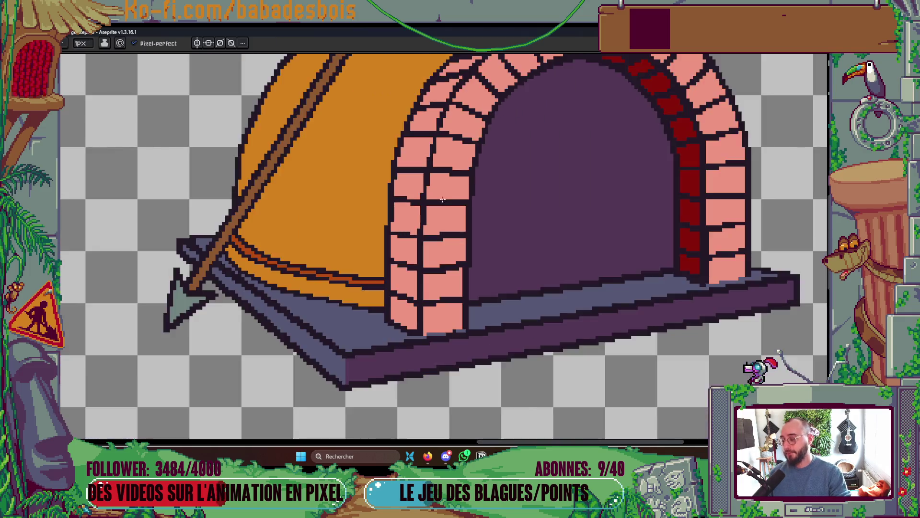
scroll(511, 250, "up", 3)
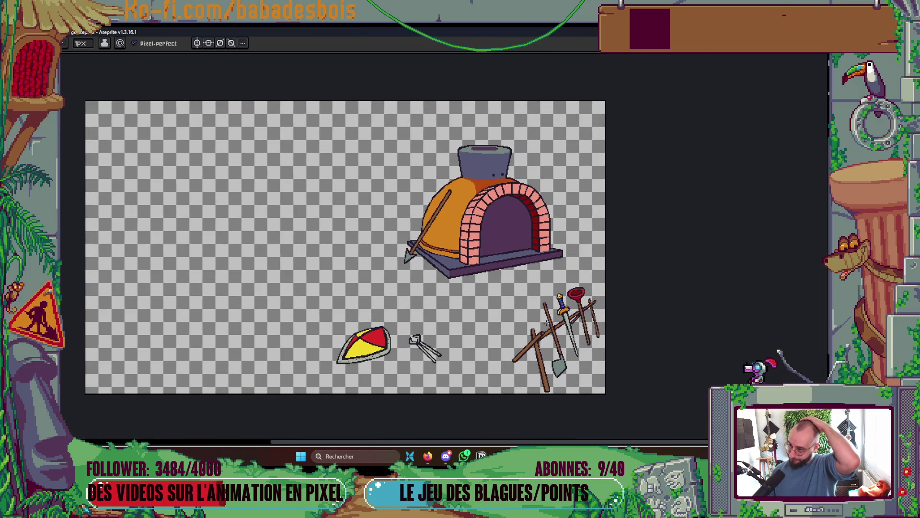
- Redraw the missing dark outline pixels beside the poker tip at the dome's lower-left edge
scroll(433, 206, "up", 6)
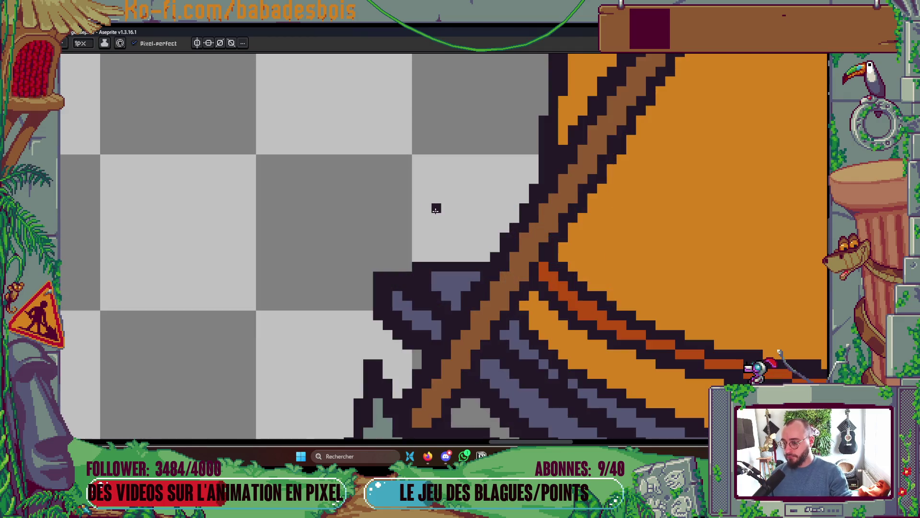
key("alt")
mouse_move(519, 294)
left_mouse_down()
mouse_move(532, 240)
mouse_move(522, 246)
mouse_move(556, 216)
mouse_move(541, 221)
mouse_move(532, 249)
left_mouse_up()
scroll(552, 196, "down", 6)
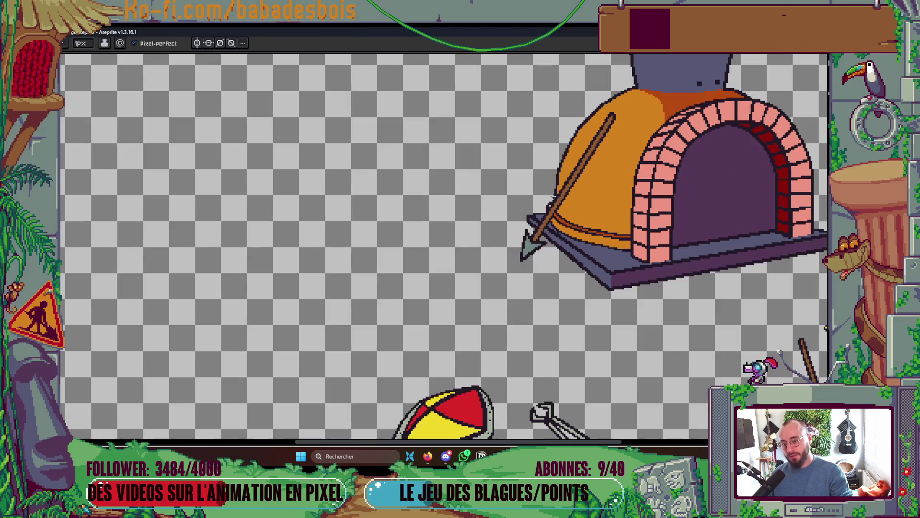
scroll(619, 205, "down", 2)
scroll(594, 249, "up", 6)
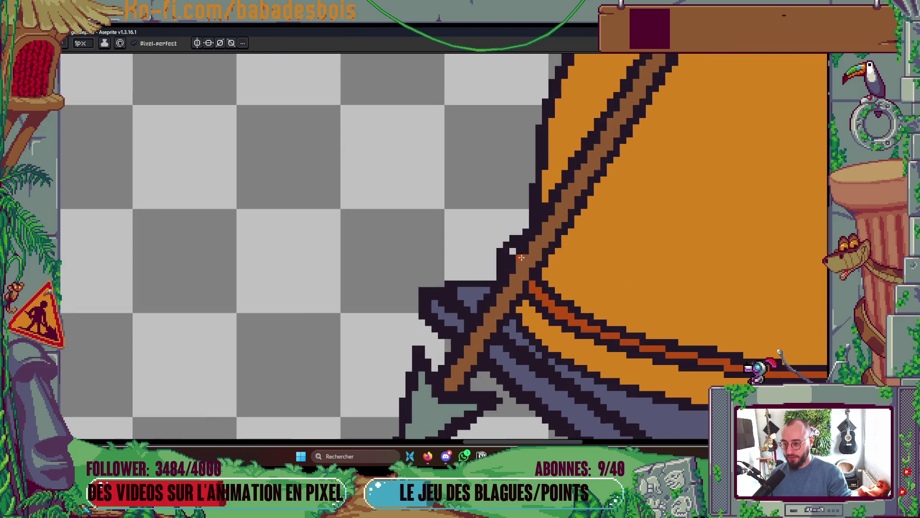
scroll(443, 246, "down", 1)
scroll(443, 245, "up", 1)
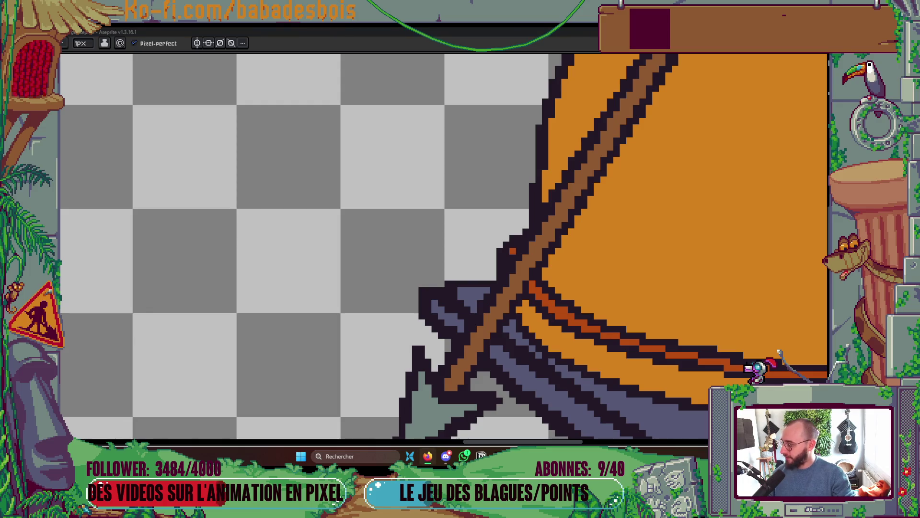
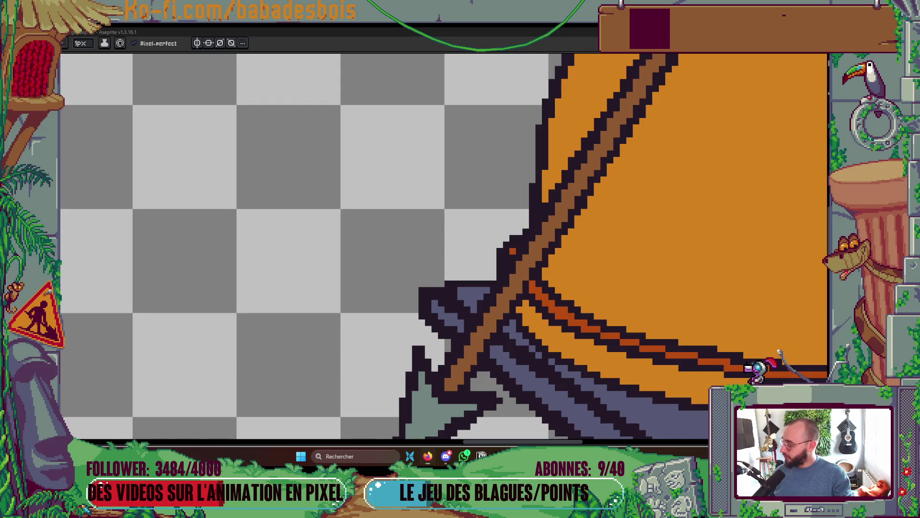
- Zoom in on the dome's lower edge and sample an orange from the canvas
scroll(350, 243, "down", 5)
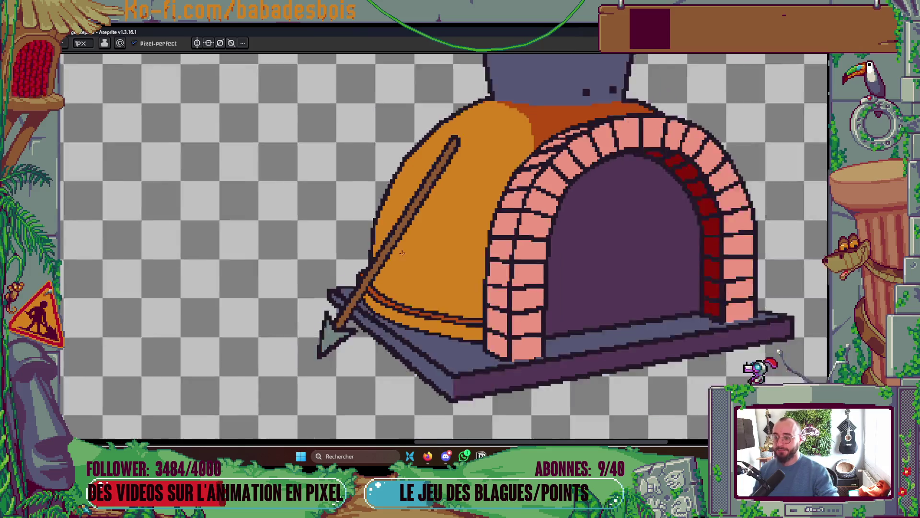
scroll(468, 212, "up", 2)
scroll(467, 212, "down", 2)
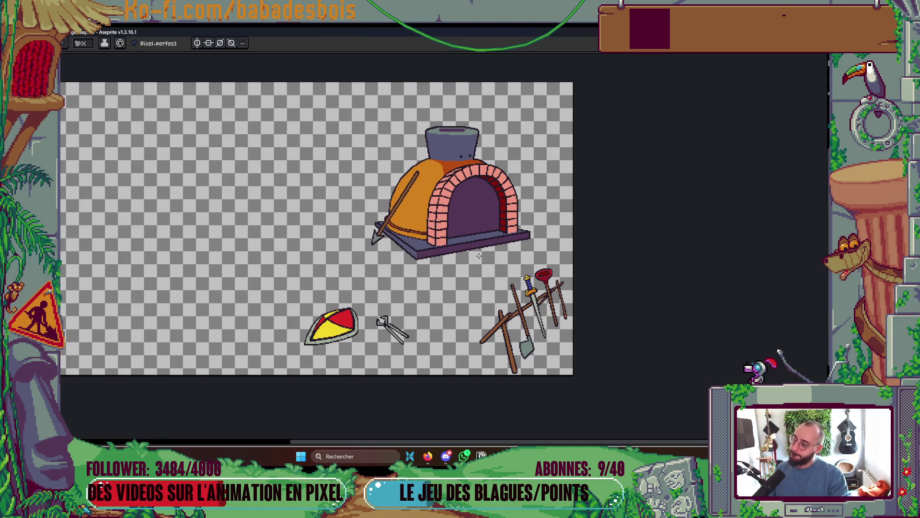
scroll(430, 229, "up", 5)
key("i")
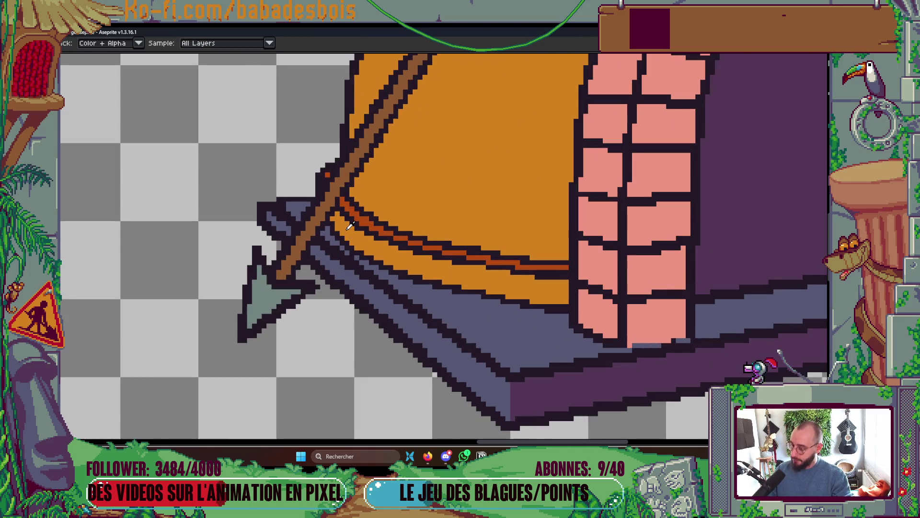
key("b")
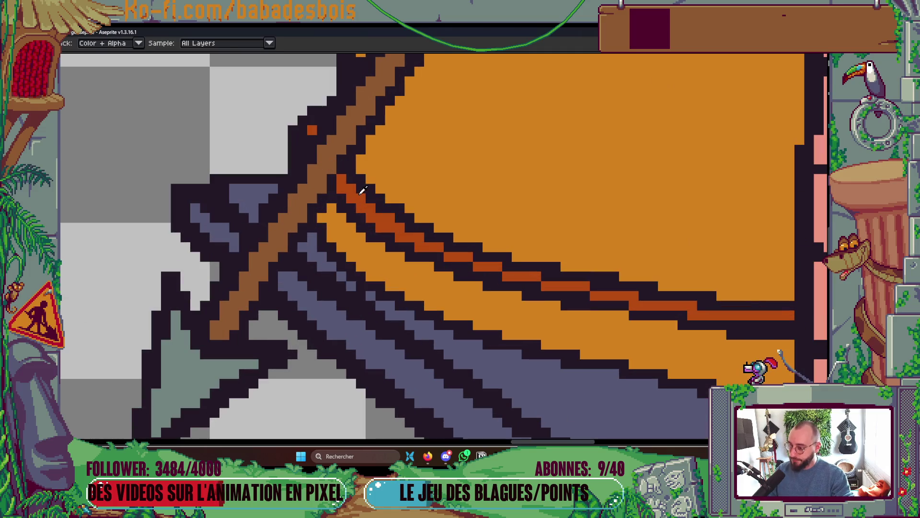
scroll(363, 198, "down", 3)
scroll(547, 236, "up", 2)
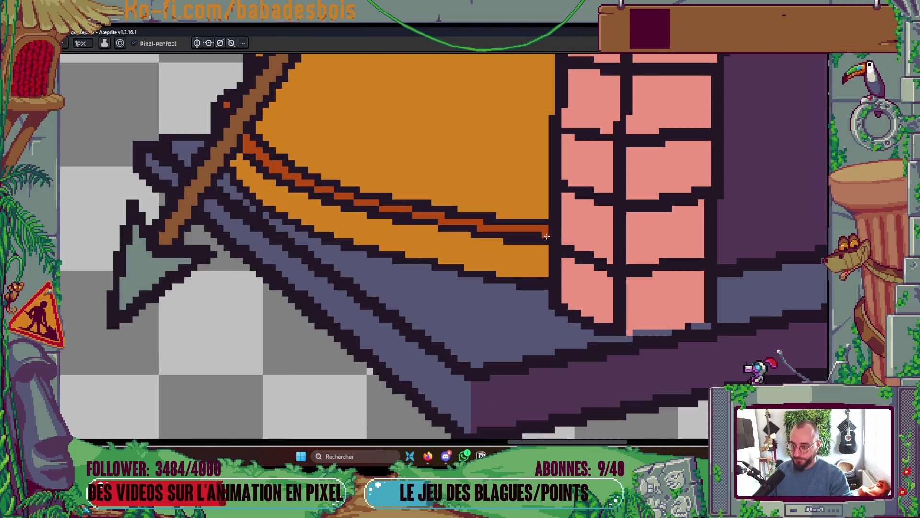
key("g")
scroll(544, 239, "down", 3)
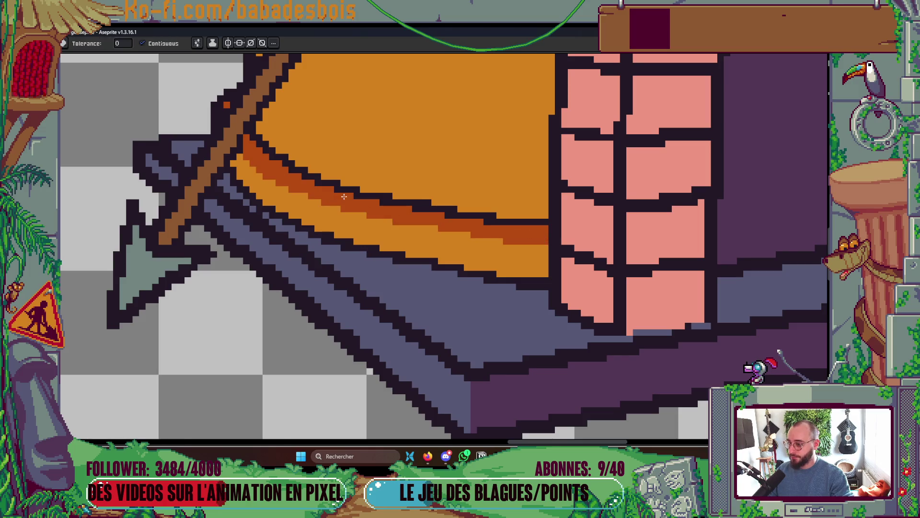
scroll(284, 262, "up", 3)
scroll(284, 263, "up", 2)
key("b")
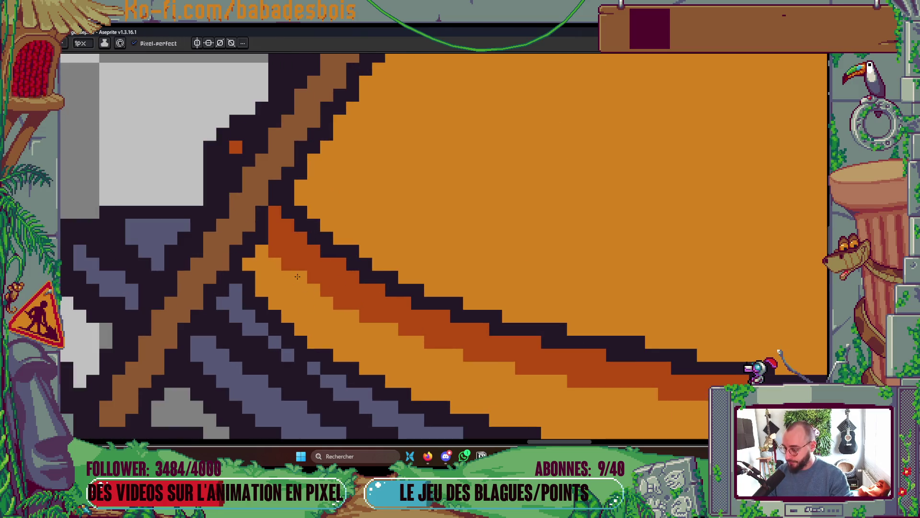
scroll(281, 258, "down", 4)
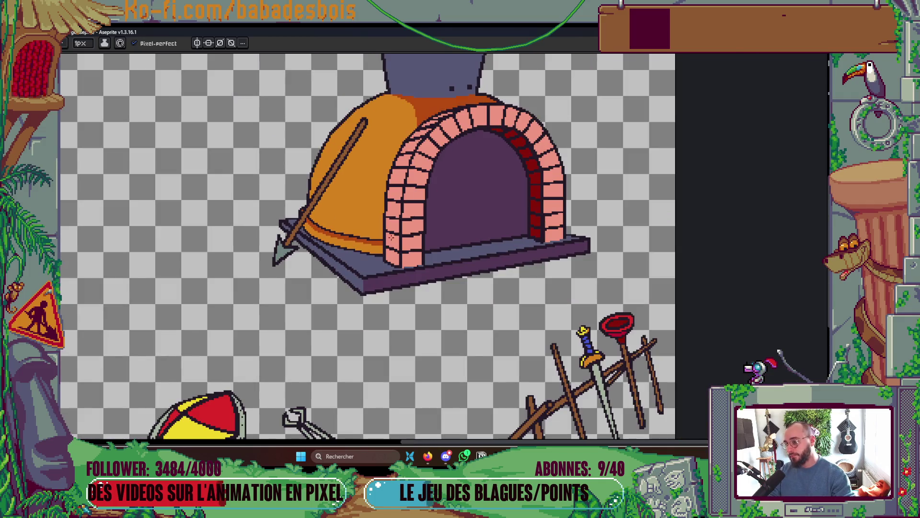
scroll(391, 236, "down", 1)
scroll(364, 211, "up", 5)
- Fill the dark stripe under the orange dome with a brighter orange
key("alt")
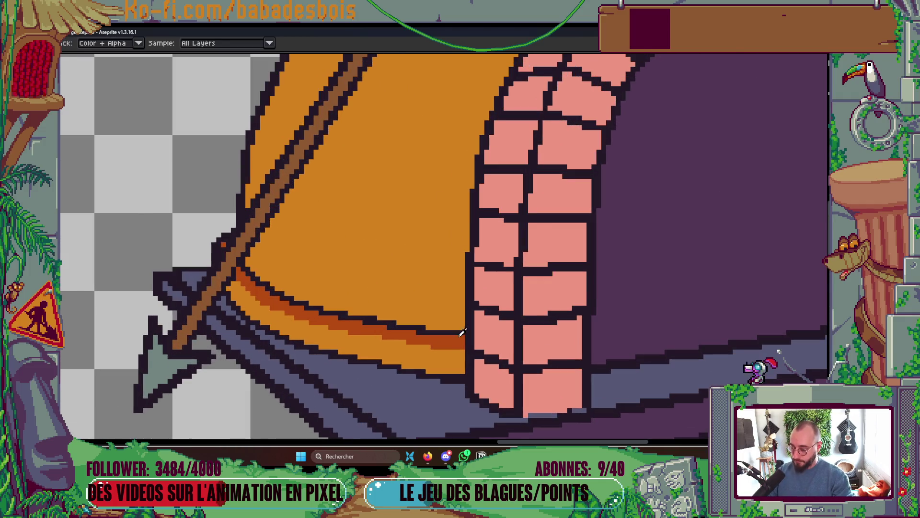
scroll(461, 332, "up", 2)
scroll(369, 294, "left", 5)
key("g")
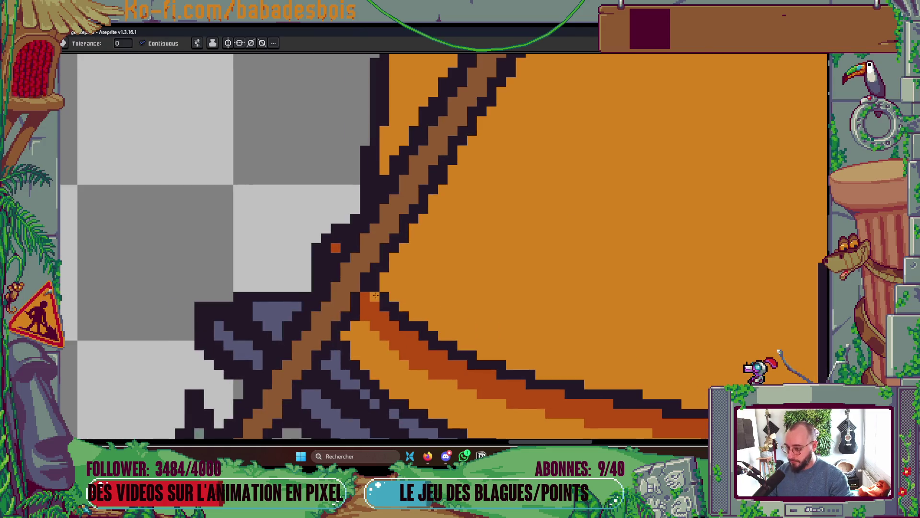
scroll(375, 295, "down", 1)
scroll(396, 308, "up", 1)
key("b")
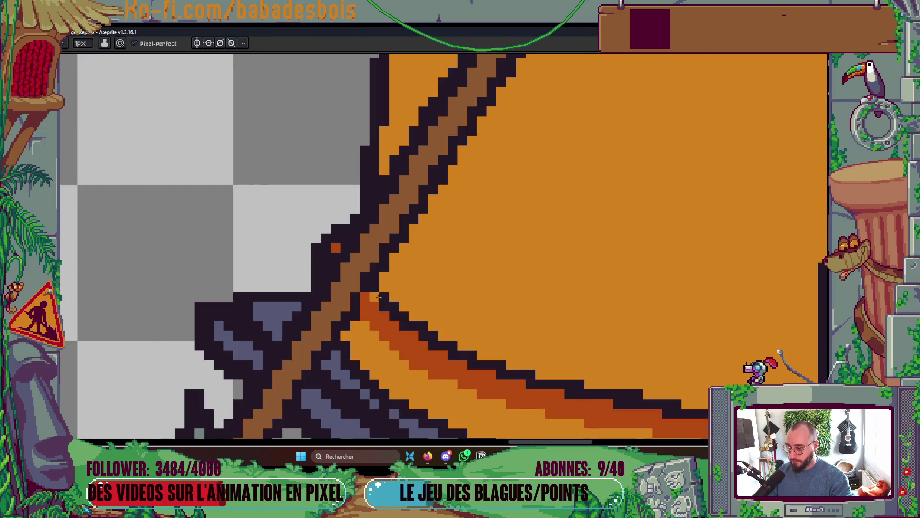
key("g")
left_click(379, 302)
scroll(514, 312, "down", 4)
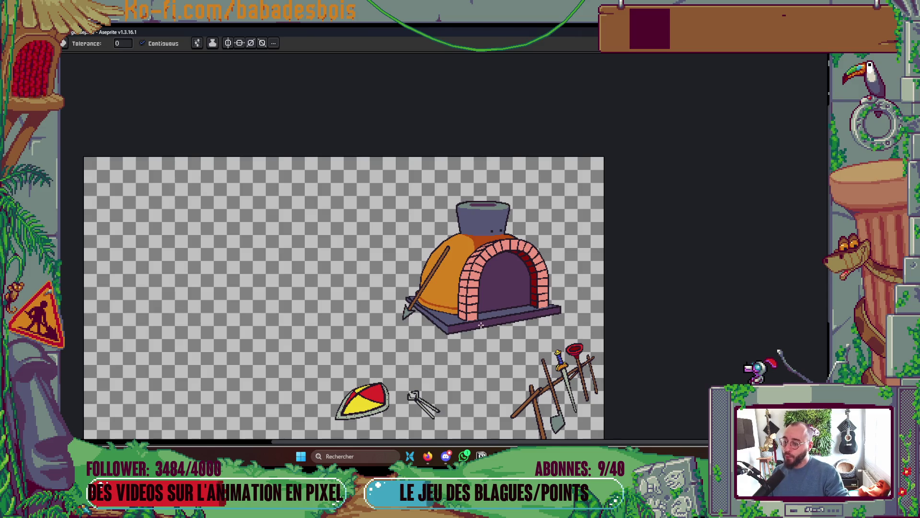
- Fill the left and right parts of the base's top ledge grey-green
scroll(481, 324, "up", 1)
scroll(558, 256, "down", 2)
scroll(566, 267, "up", 1)
mouse_move(566, 267)
left_mouse_down()
mouse_move(547, 287)
mouse_move(504, 303)
left_mouse_up()
scroll(506, 275, "up", 2)
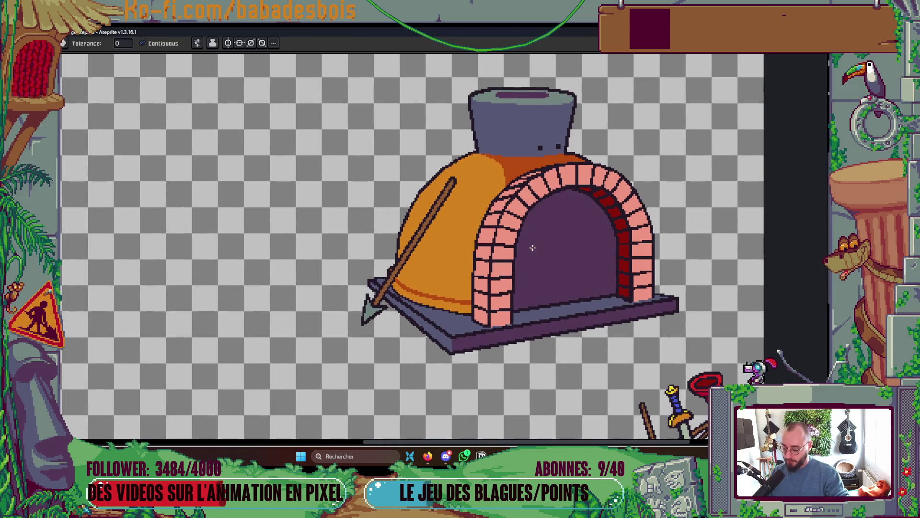
left_click(454, 323)
left_click(550, 313)
- Touch up dark outline pixels on the spear blade and erase a stray pixel below it
scroll(421, 288, "up", 2)
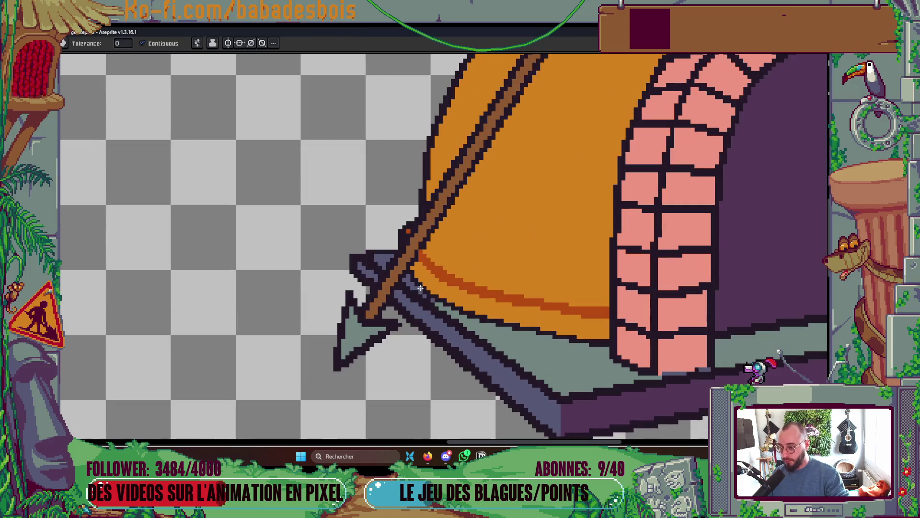
scroll(419, 290, "up", 1)
key("b")
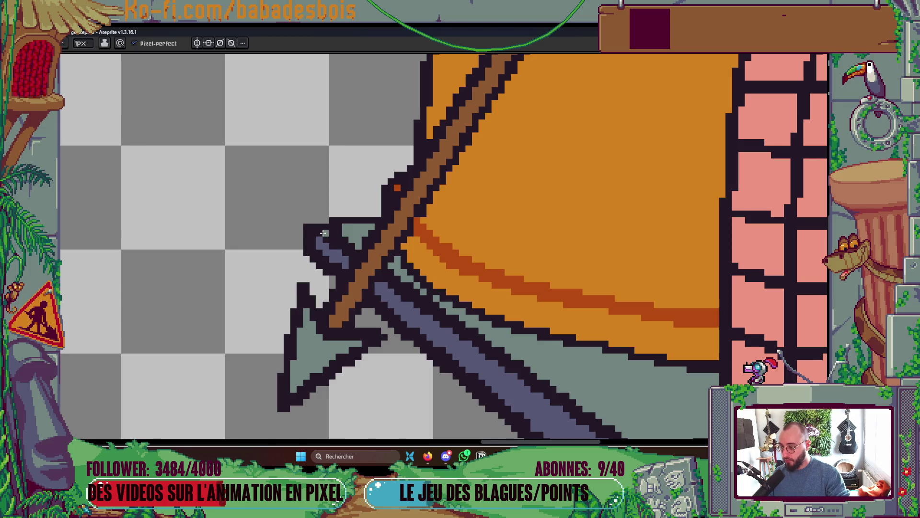
mouse_move(309, 231)
left_mouse_down()
mouse_move(316, 264)
mouse_move(327, 256)
left_mouse_up()
scroll(326, 256, "up", 1)
left_click(335, 251)
left_click(325, 240)
right_click(326, 279)
scroll(326, 277, "down", 6)
- Sample purple and paint over the base's dark left-edge outline
key("v")
scroll(499, 312, "up", 4)
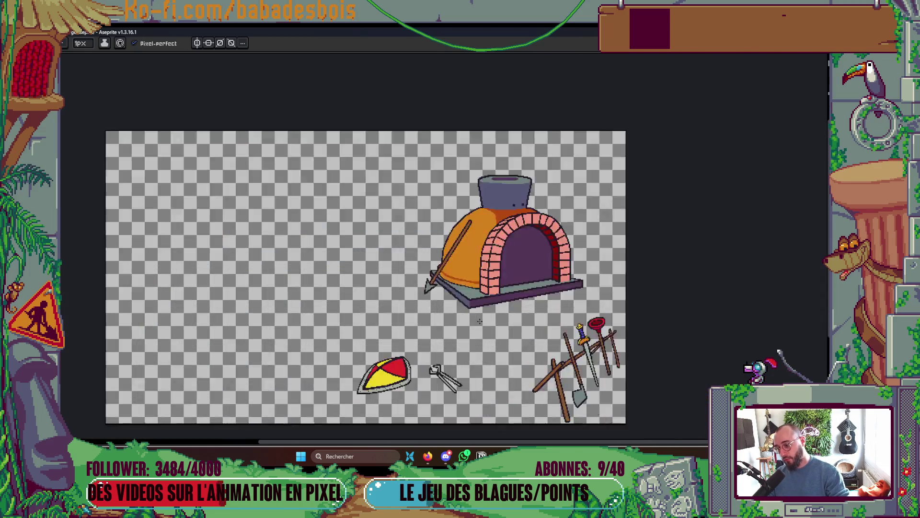
scroll(443, 258, "up", 2)
key("i")
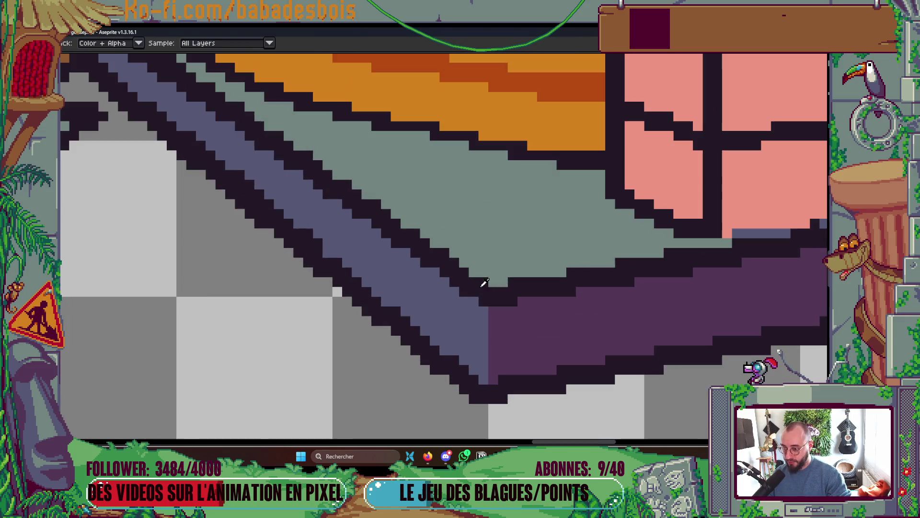
scroll(484, 297, "up", 2)
key("b")
scroll(486, 299, "up", 3)
scroll(340, 247, "left", 3)
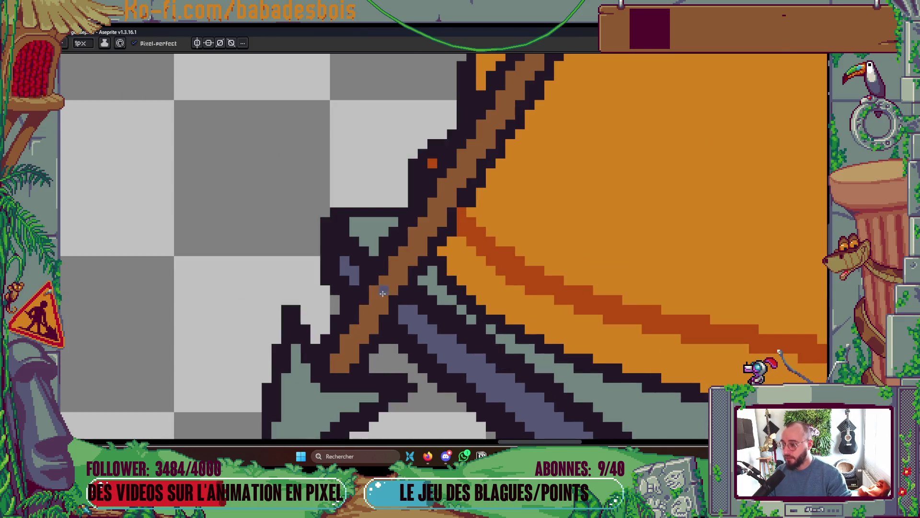
left_click_drag(340, 247, 344, 229)
- Fill the base's remaining dark outline pixels purple and add more purple along its edge
key("g")
left_click(356, 254)
scroll(356, 254, "down", 2)
scroll(381, 264, "up", 2)
key("b")
left_click_drag(394, 269, 390, 276)
scroll(391, 277, "down", 5)
- Fill the base's front-left top strip grey-green and the dark band beneath it purple
key("v")
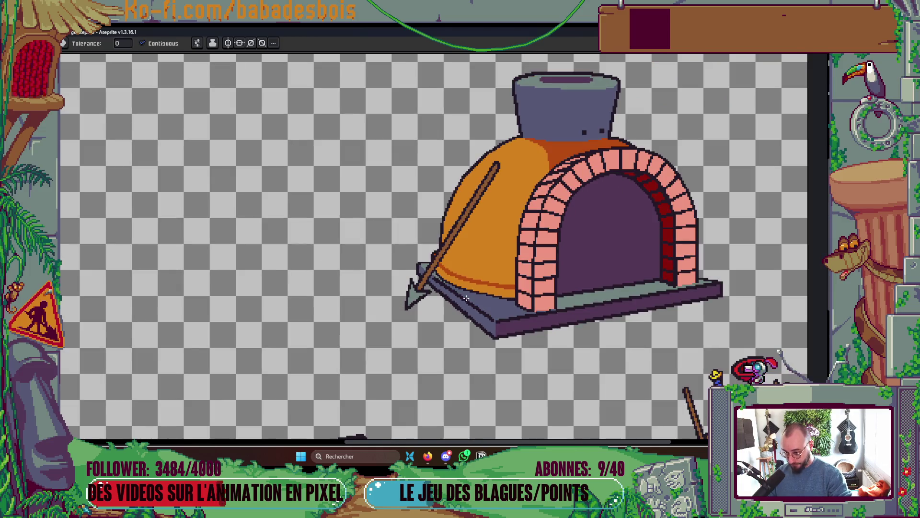
key("g")
left_click(465, 301)
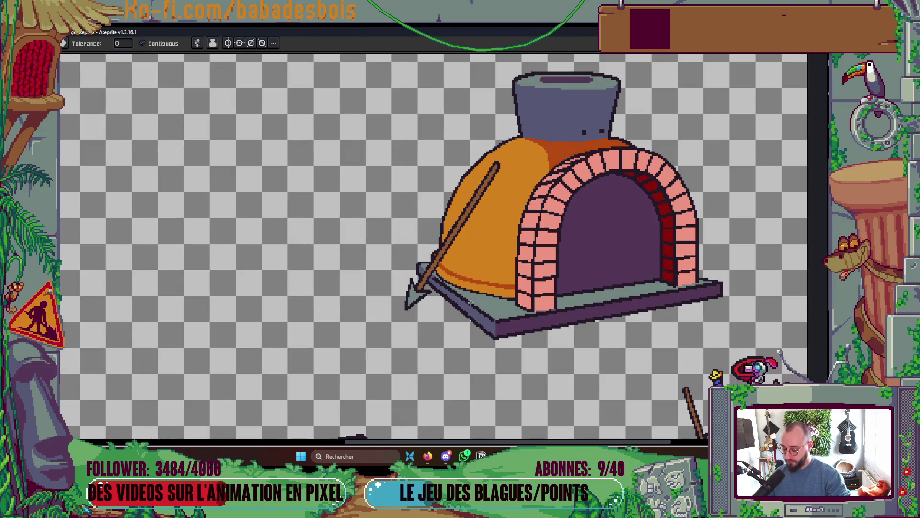
scroll(470, 302, "up", 3)
key("h")
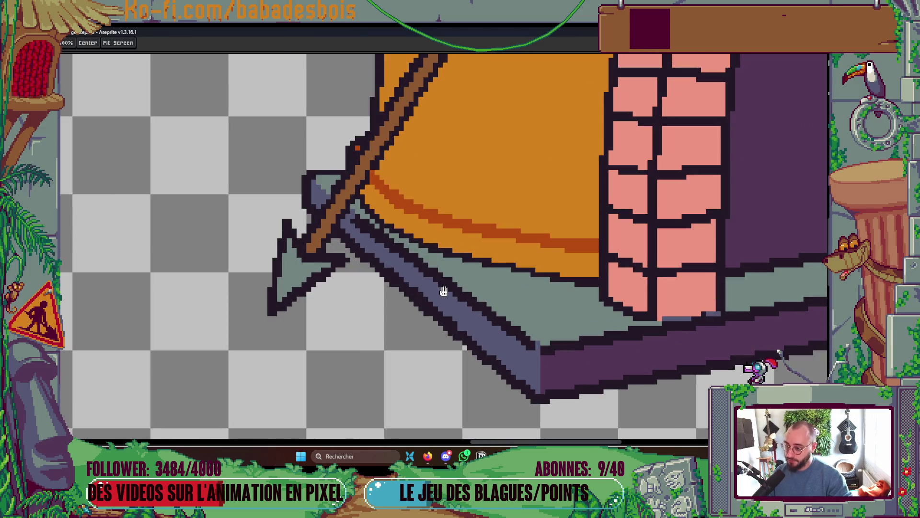
key("g")
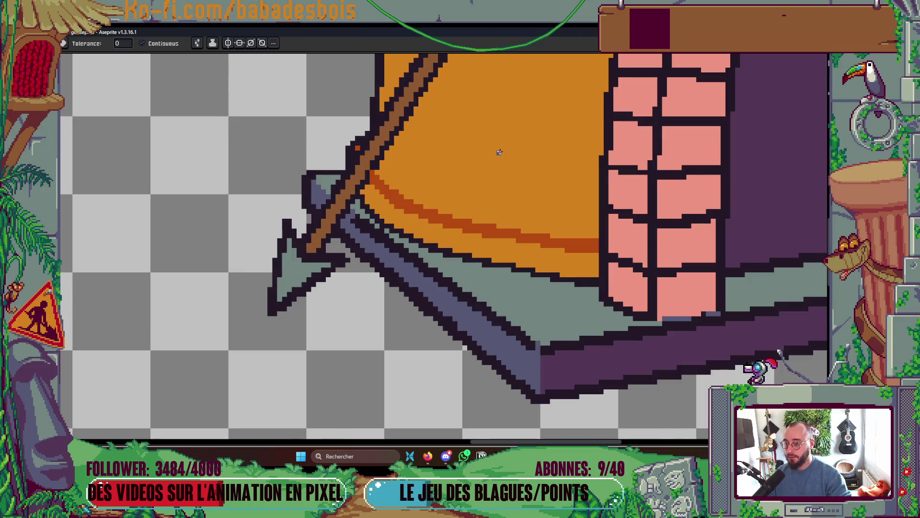
scroll(426, 262, "up", 1)
scroll(379, 227, "up", 1)
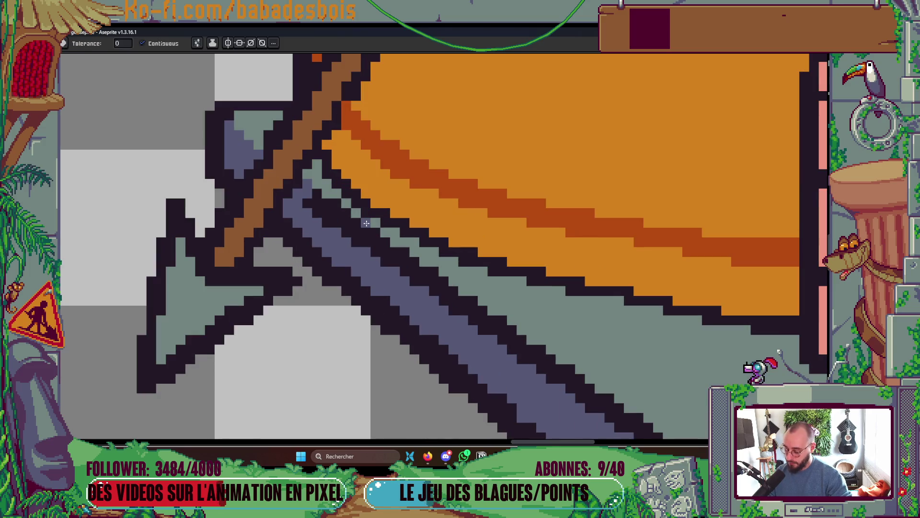
left_click(366, 229)
- Draw a light highlight line along the ledge's front edge
key("alt")
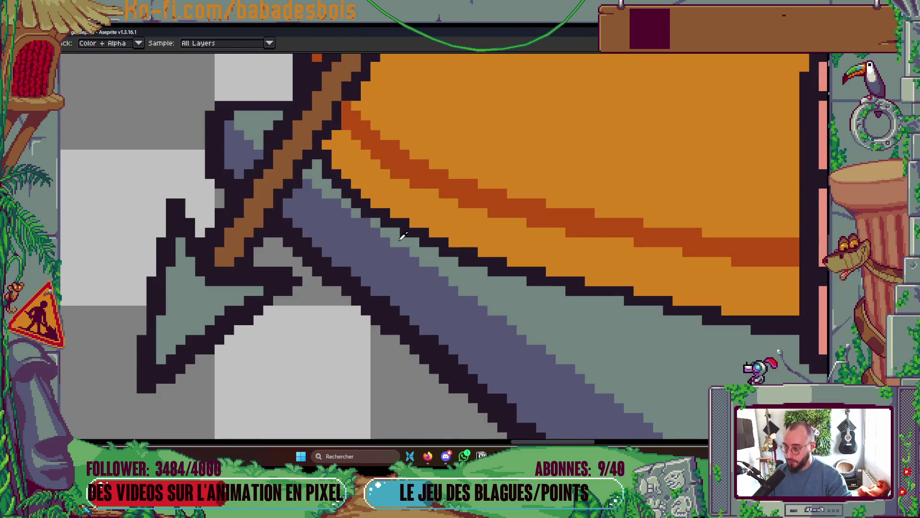
scroll(333, 201, "down", 2)
left_click_drag(352, 216, 510, 325)
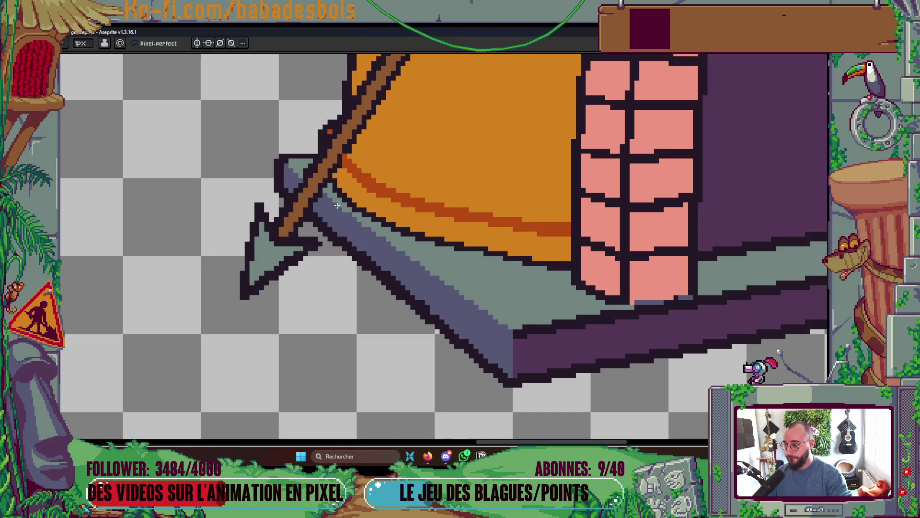
scroll(570, 177, "down", 4)
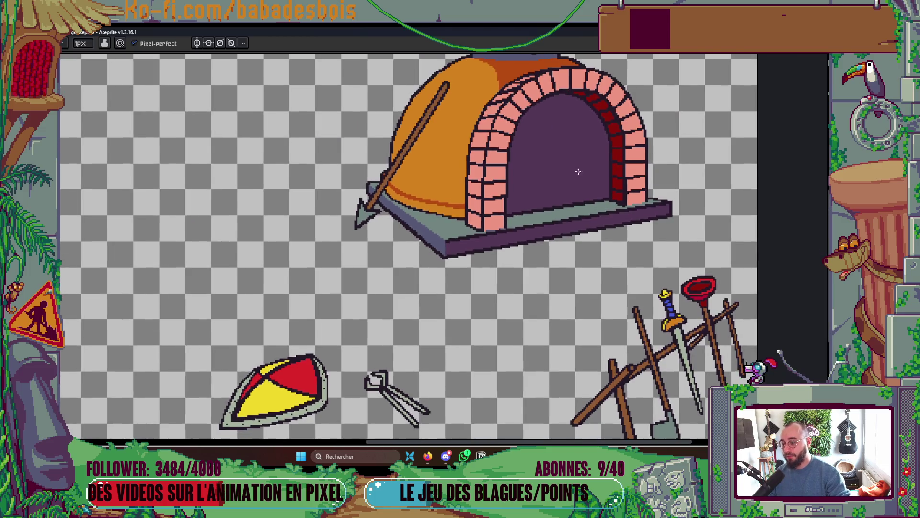
- Fill the outline strip under the dome with orange, undoing one misplaced fill
scroll(570, 177, "up", 1)
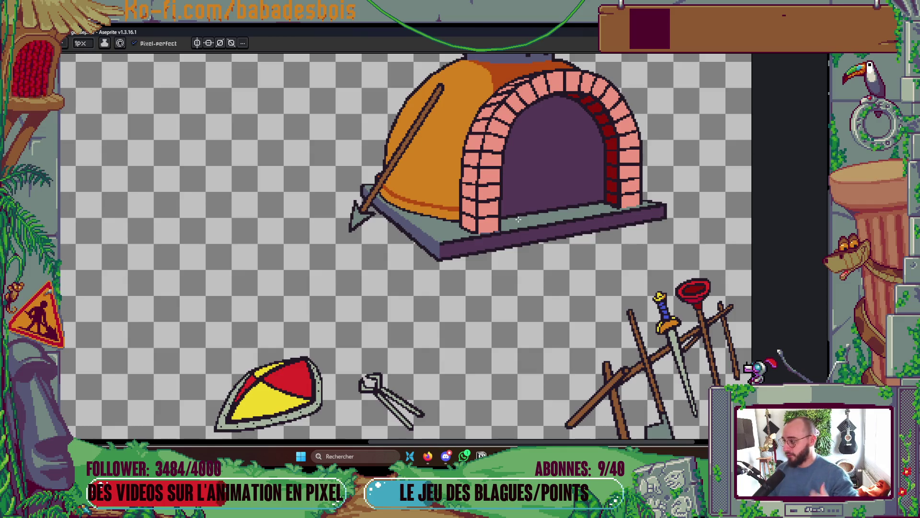
scroll(441, 190, "up", 4)
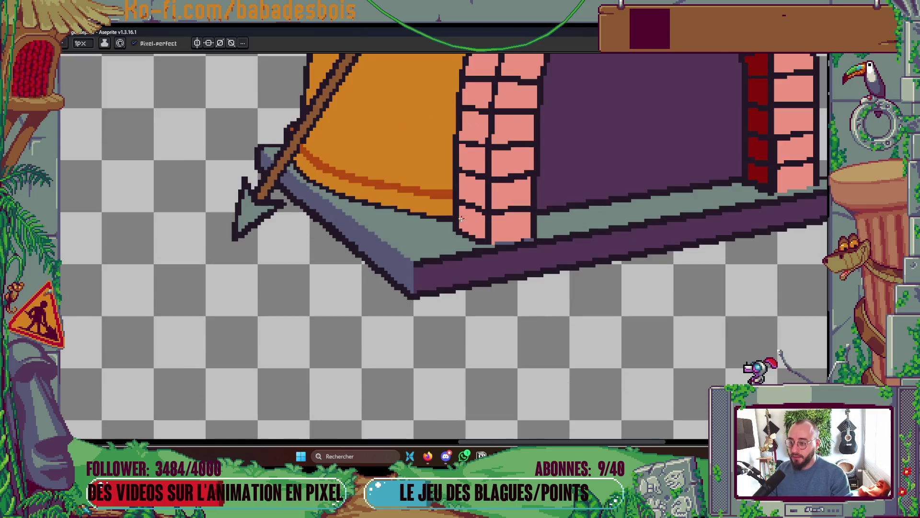
key("i")
key("b")
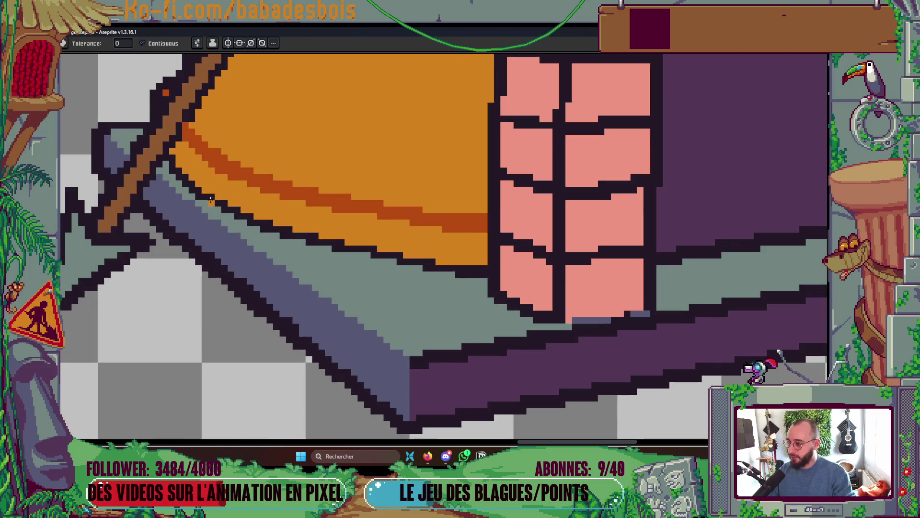
left_click(189, 184)
key("ctrl+z")
key("b")
scroll(497, 275, "down", 2)
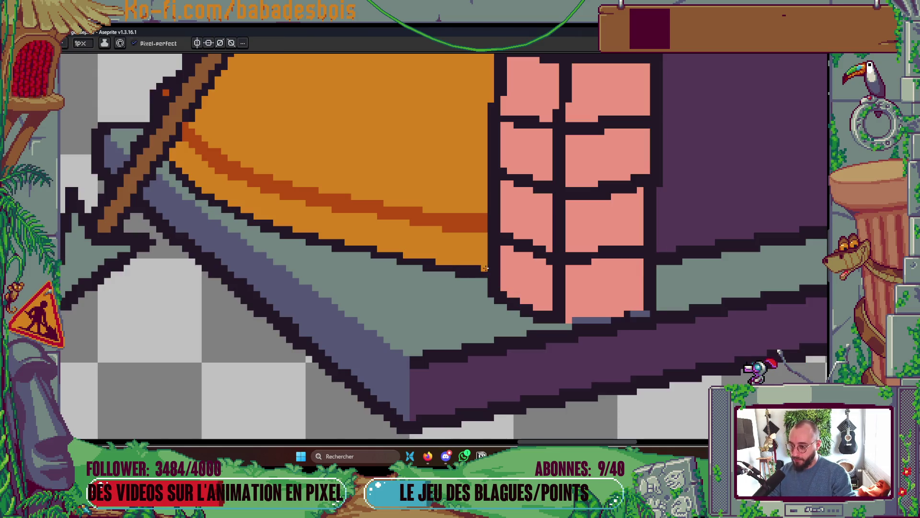
key("g")
left_click(484, 273)
scroll(474, 254, "down", 4)
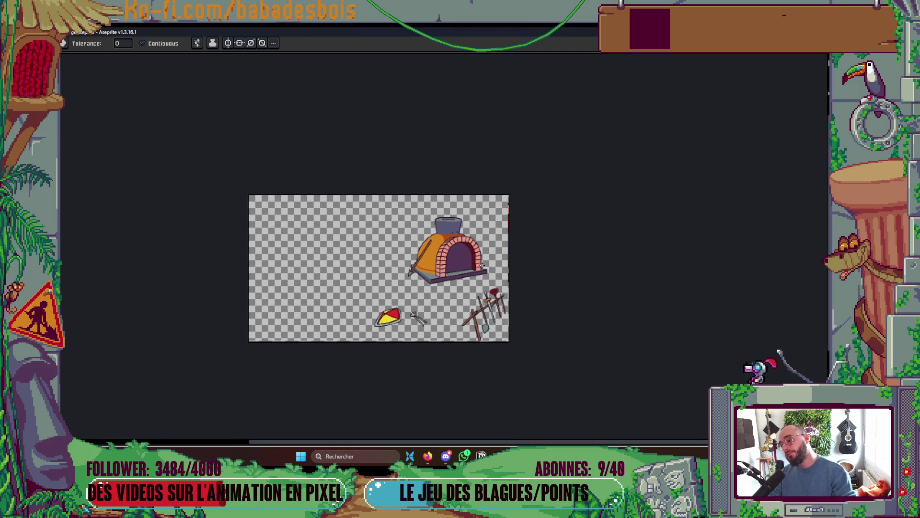
scroll(432, 244, "up", 2)
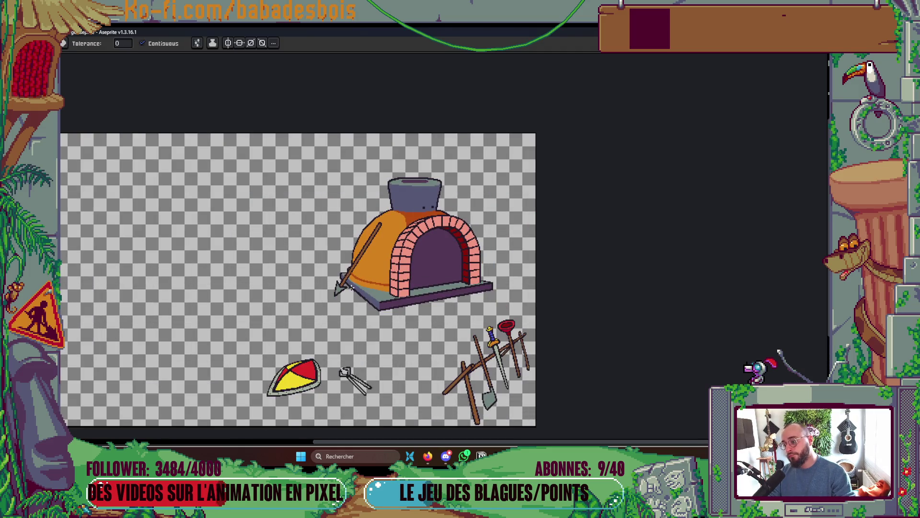
- Sample grey-green and repaint the blue-grey pixels under the bricks with it
left_click_drag(349, 285, 371, 262)
scroll(474, 282, "up", 3)
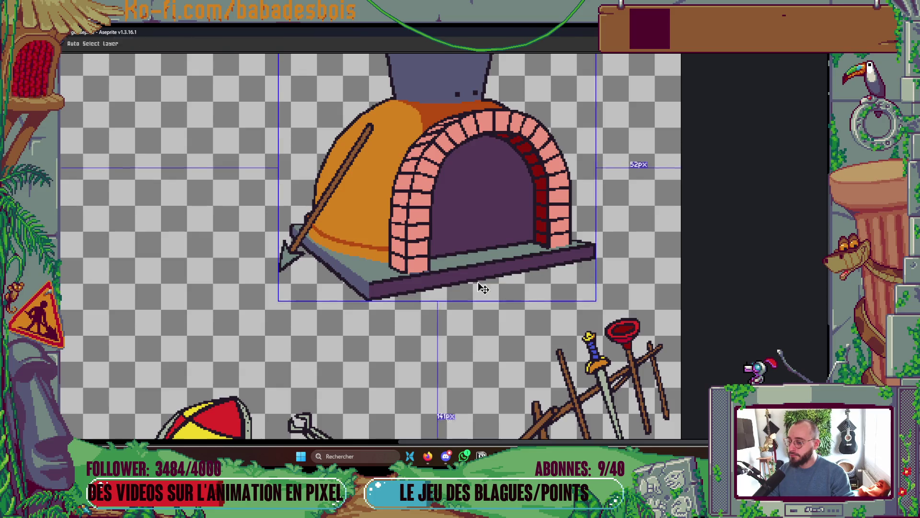
scroll(472, 282, "up", 2)
scroll(421, 273, "up", 1)
key("i")
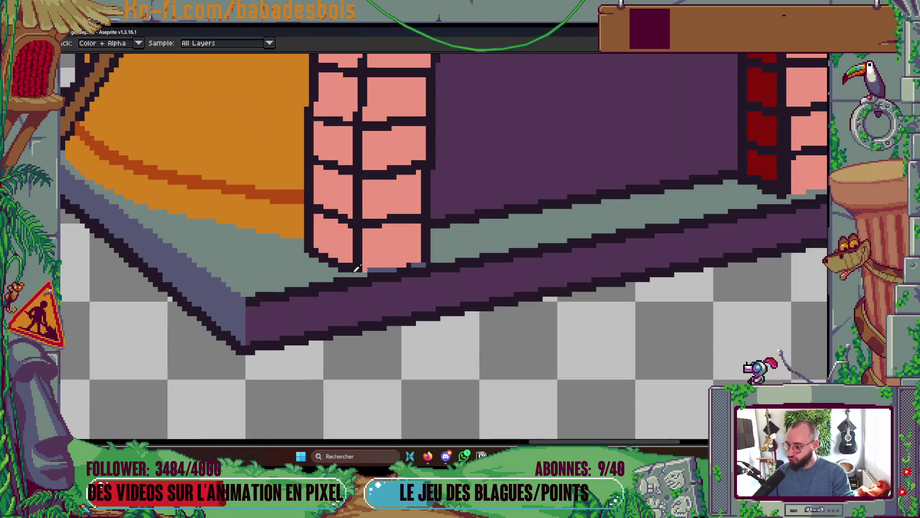
key("b")
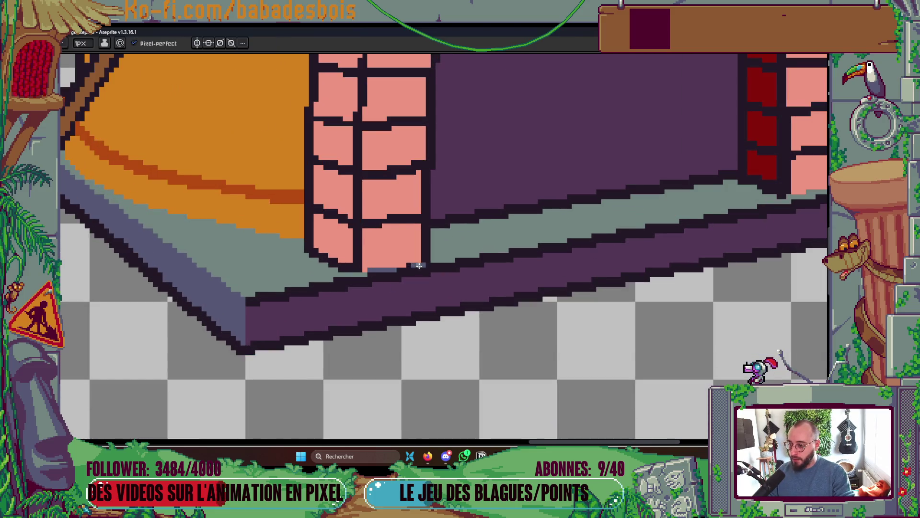
left_click_drag(393, 270, 367, 269)
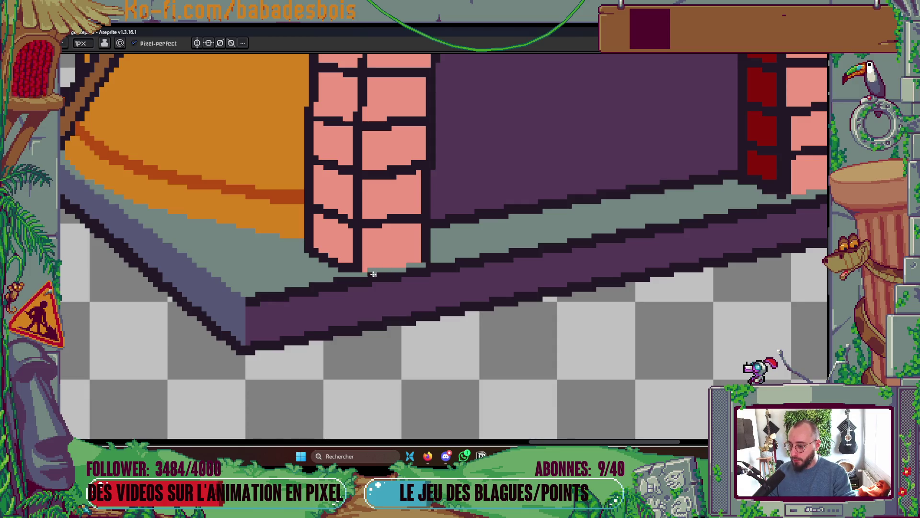
scroll(344, 309, "down", 1)
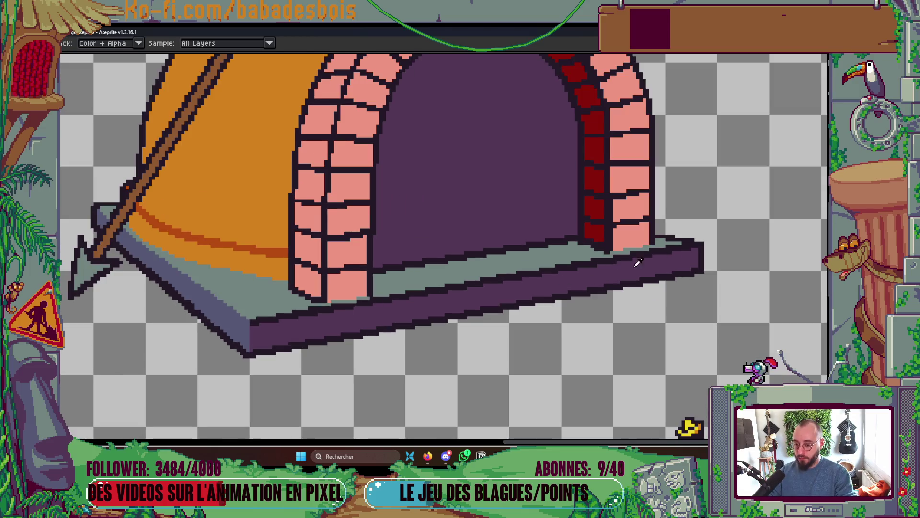
scroll(683, 237, "up", 1)
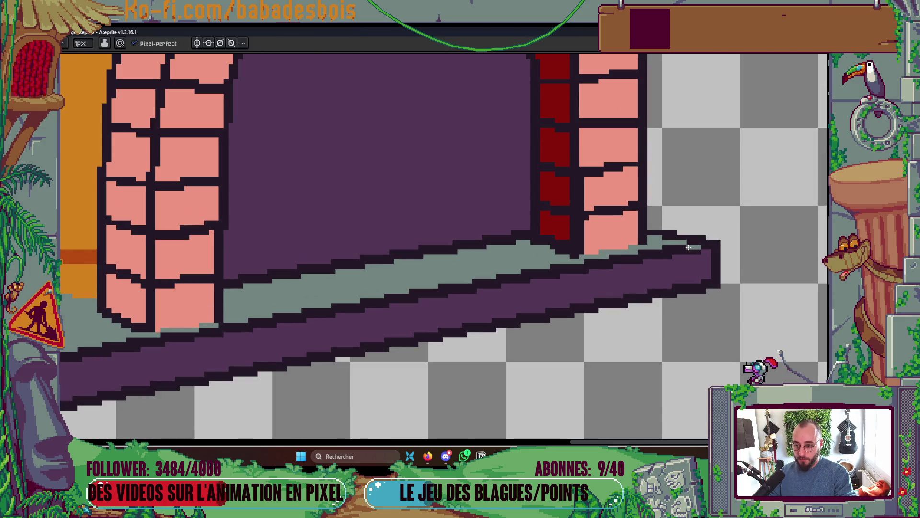
scroll(688, 247, "down", 2)
key("g")
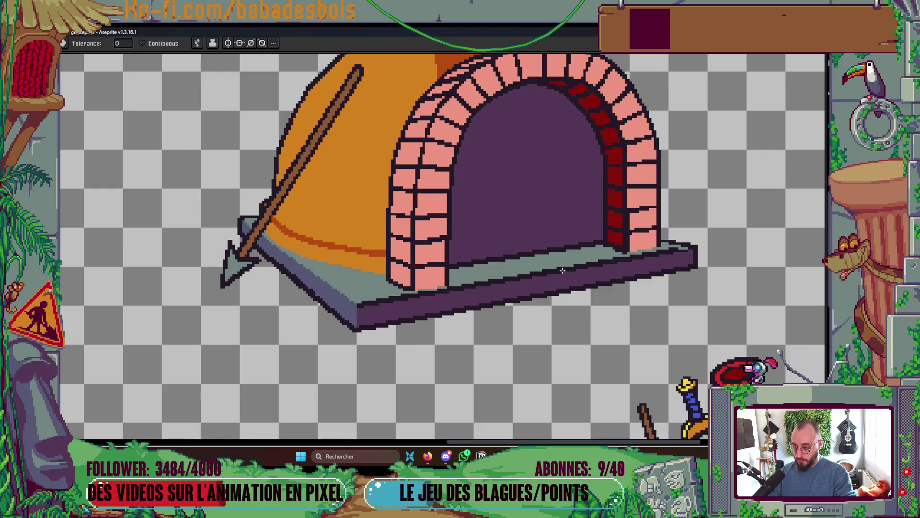
key("b")
scroll(682, 252, "up", 2)
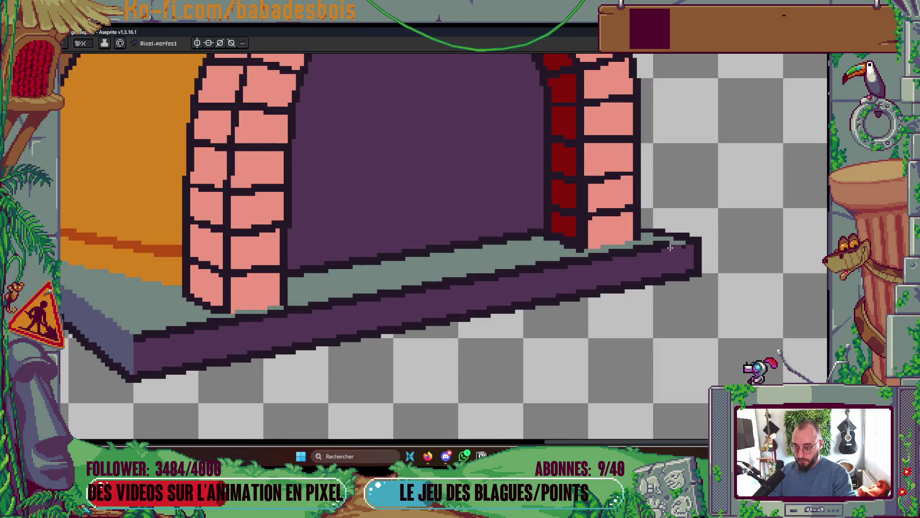
key("g")
- Dot ten dark purple texture pixels along the top of the oven ledge
scroll(682, 245, "down", 2)
scroll(661, 244, "up", 2)
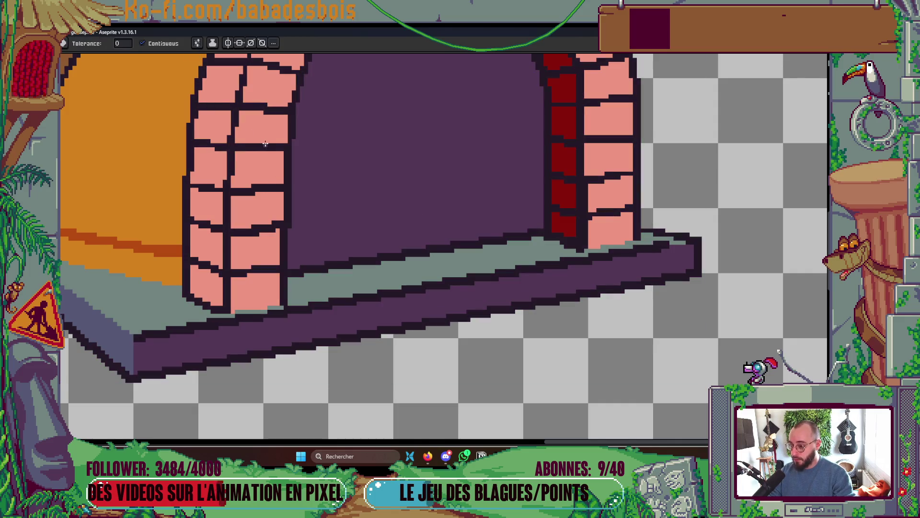
key("b")
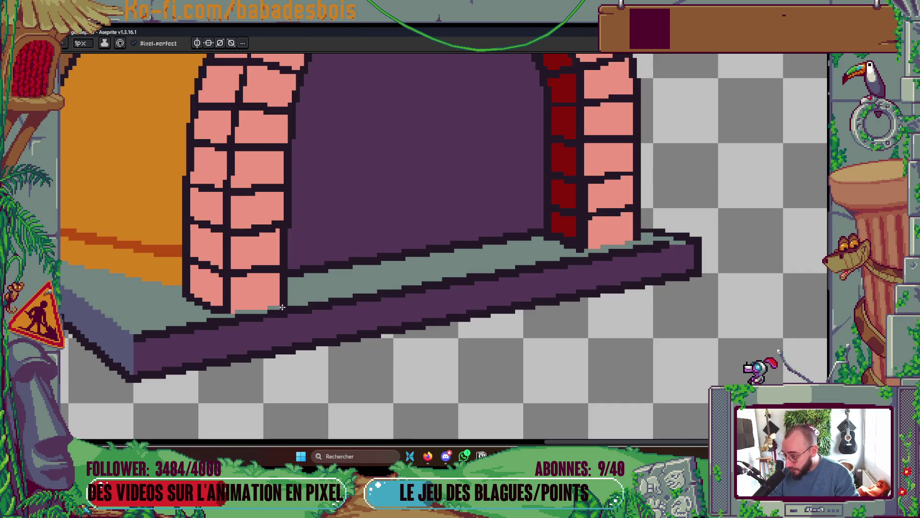
scroll(376, 240, "down", 4)
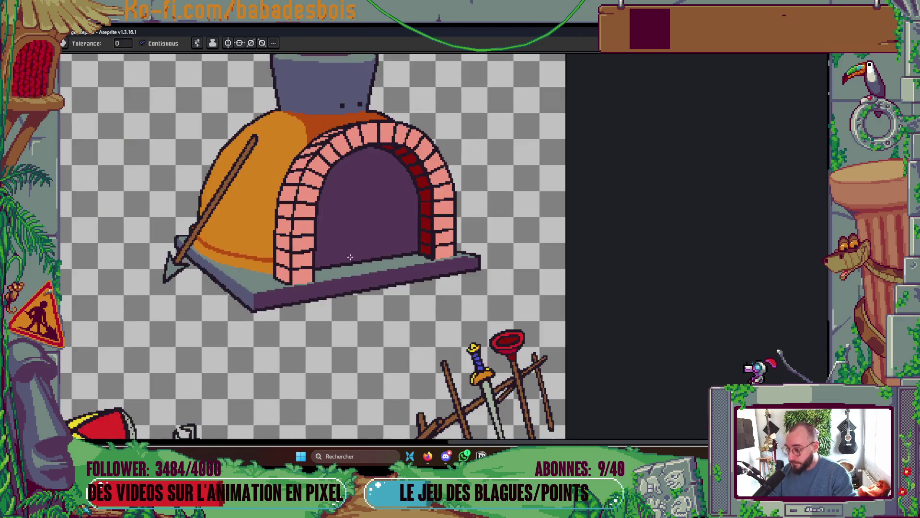
key("g")
scroll(354, 265, "up", 4)
key("alt")
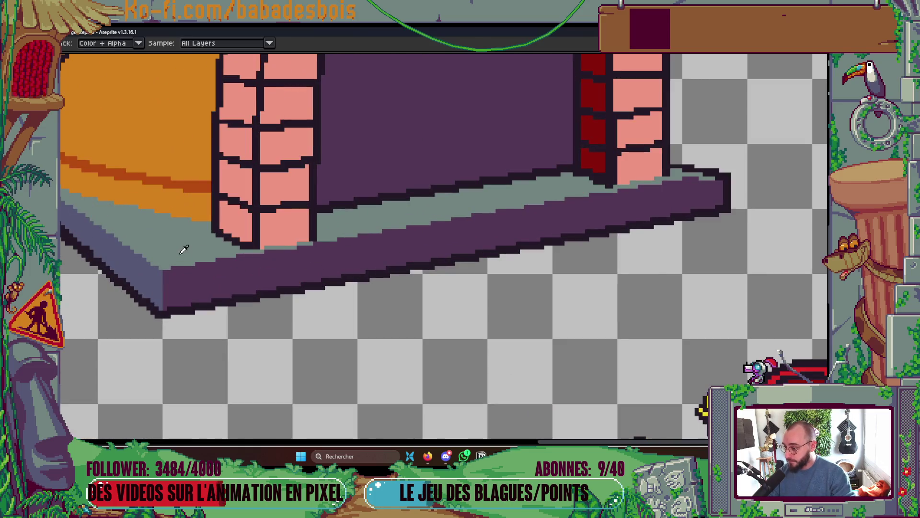
key("b")
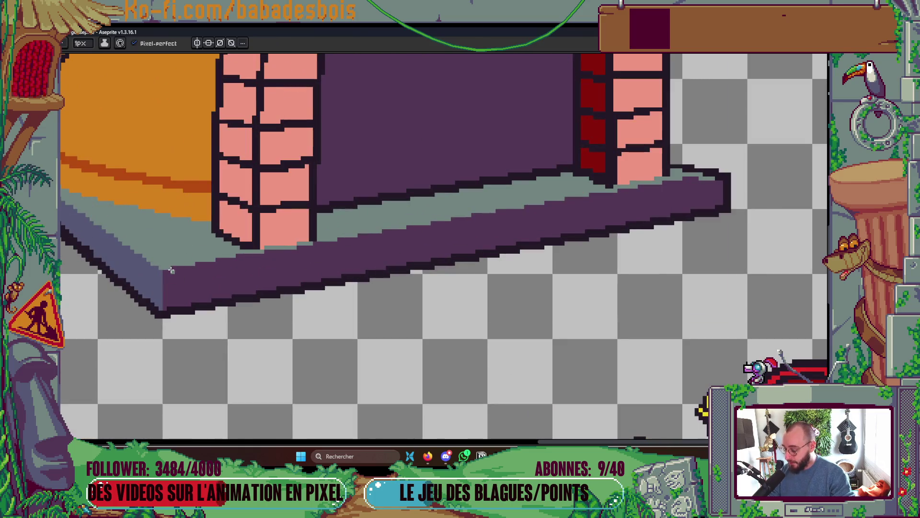
left_click(473, 214)
left_click(498, 211)
left_click(545, 202)
left_click(592, 195)
left_click(666, 182)
left_click(569, 199)
left_click(620, 191)
left_click(706, 179)
left_click(644, 188)
left_click(693, 180)
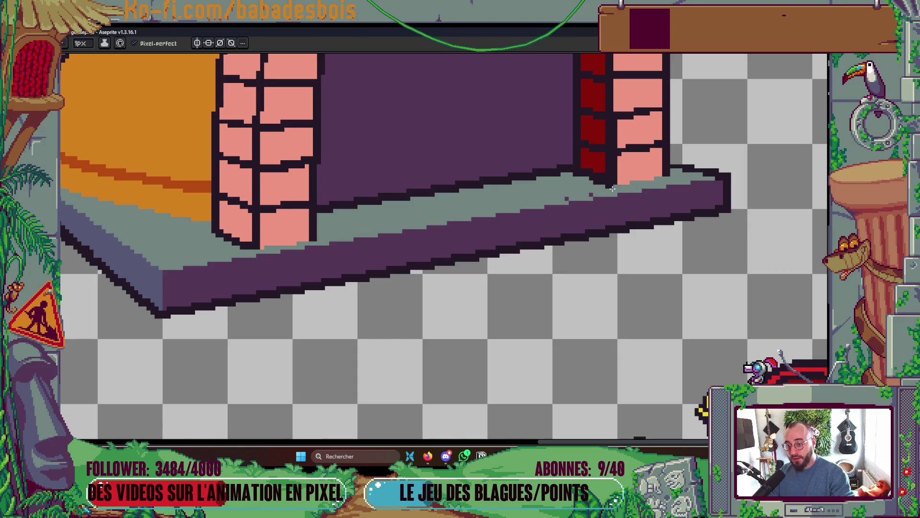
scroll(549, 198, "down", 5)
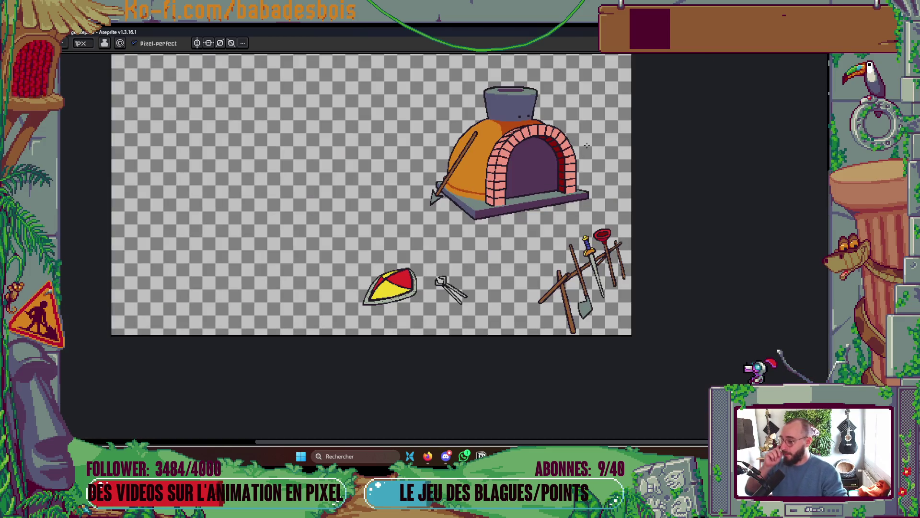
scroll(466, 183, "up", 4)
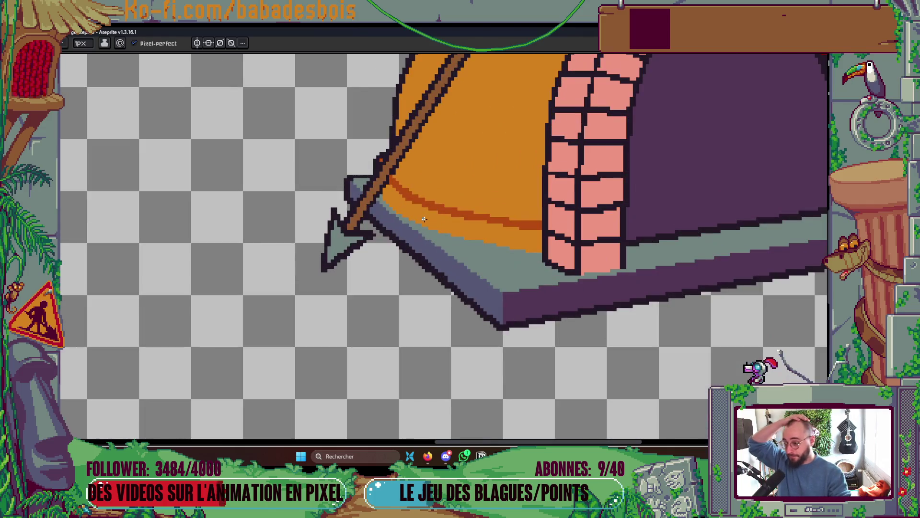
scroll(452, 239, "down", 5)
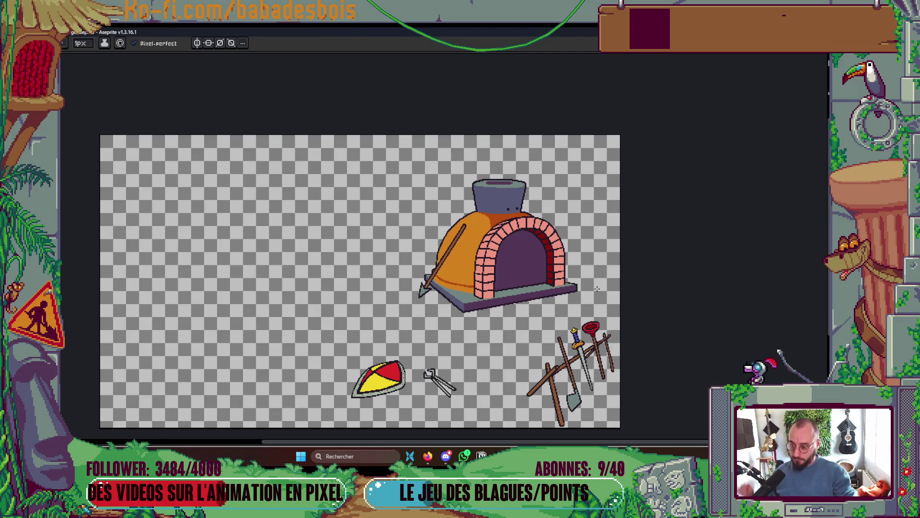
scroll(569, 291, "up", 5)
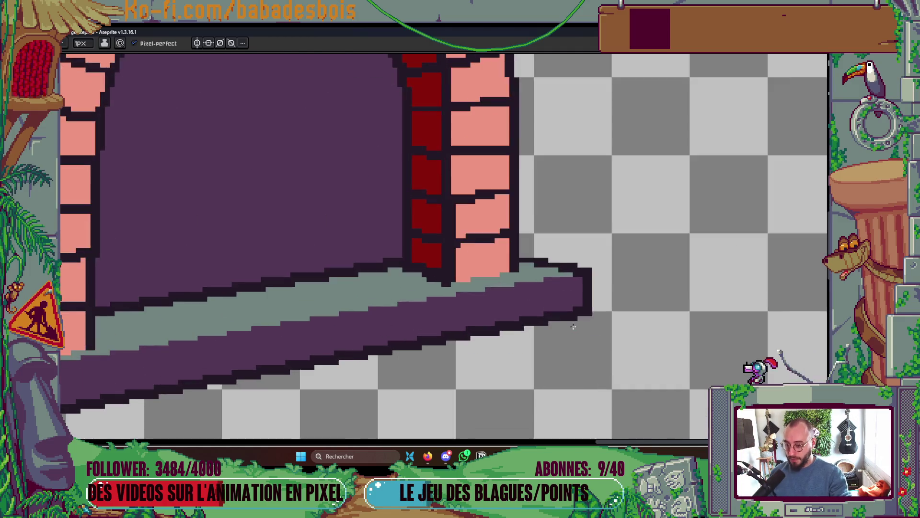
scroll(589, 310, "down", 2)
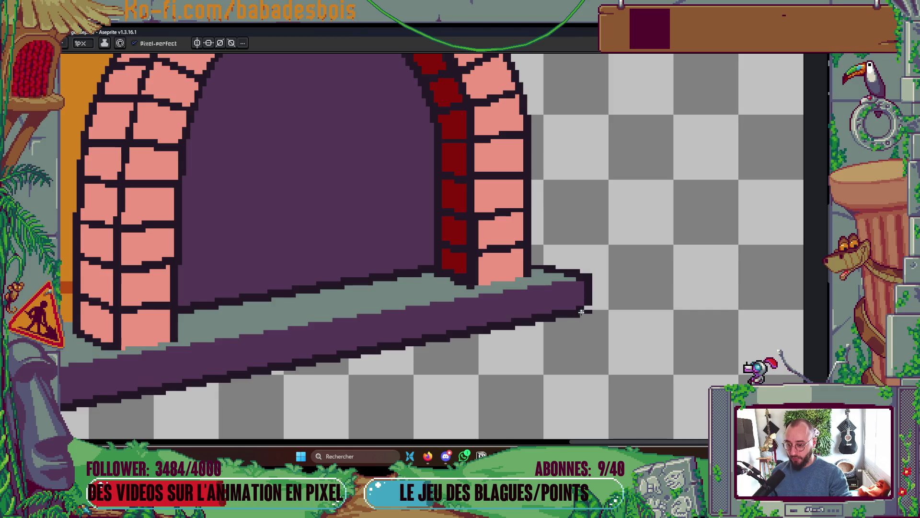
scroll(581, 312, "down", 1)
scroll(675, 285, "up", 1)
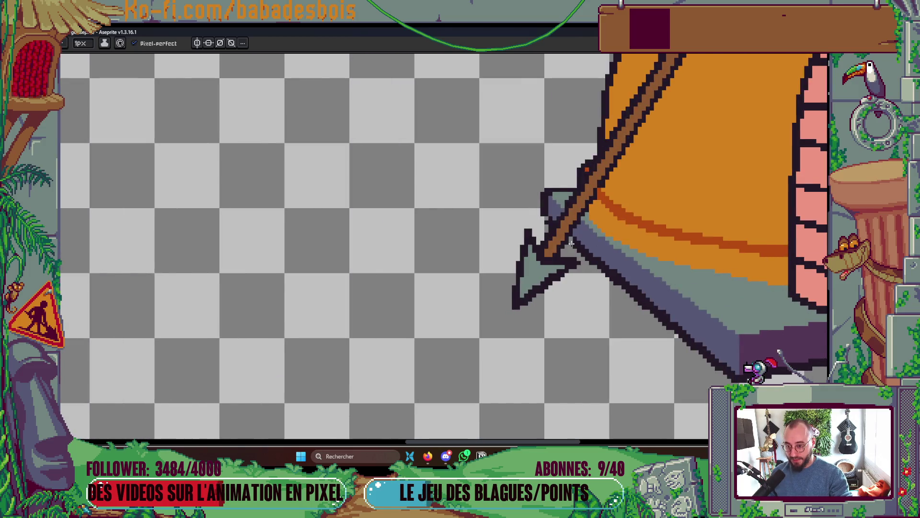
- Sample the dark outline colour and draw it along the spear tip's upper edge
key("g")
scroll(652, 245, "down", 5)
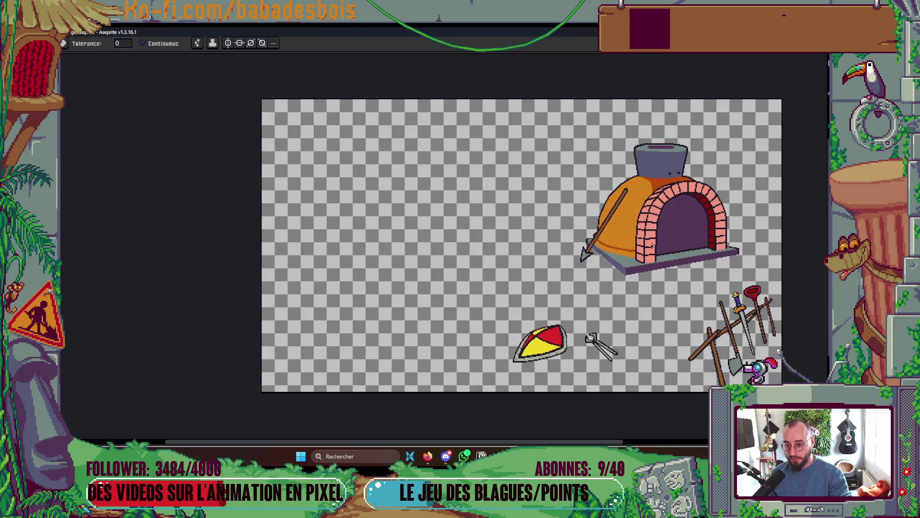
scroll(586, 252, "up", 5)
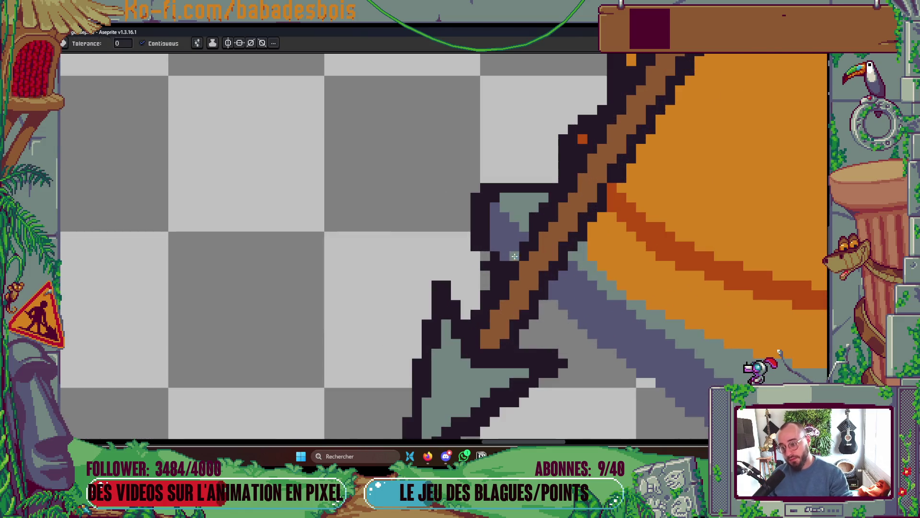
key("b")
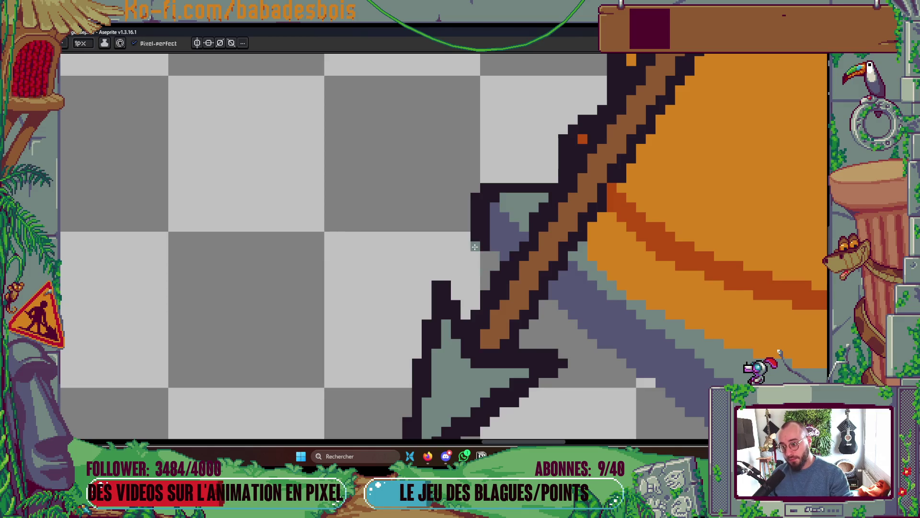
scroll(605, 202, "down", 4)
scroll(605, 201, "down", 2)
scroll(431, 249, "up", 6)
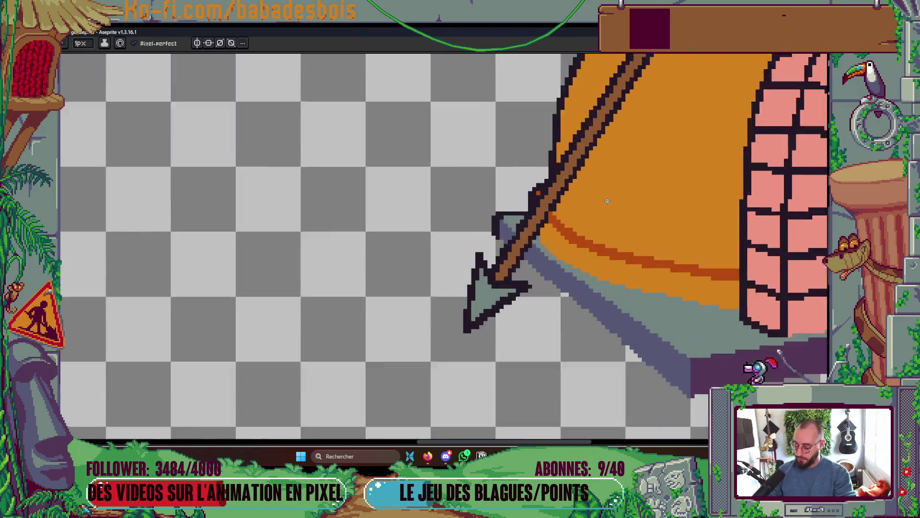
key("i")
key("b")
left_click(375, 228)
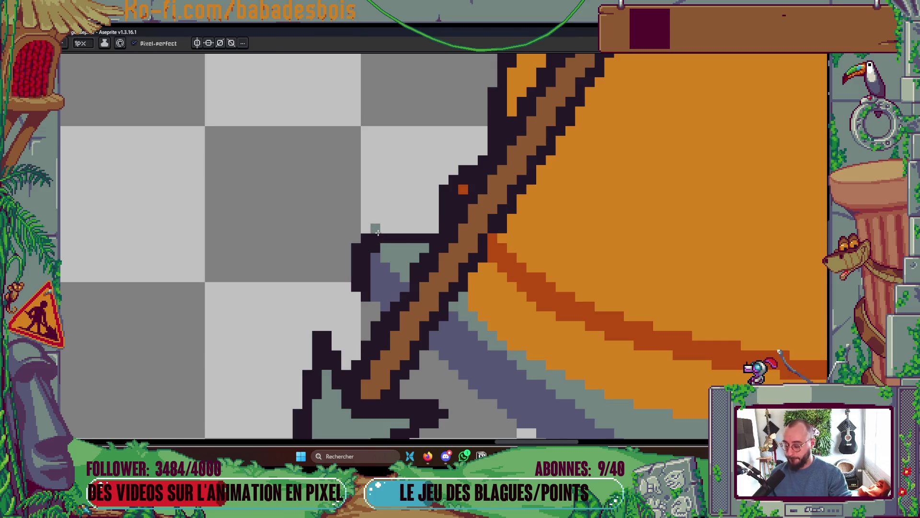
left_click_drag(379, 231, 439, 228)
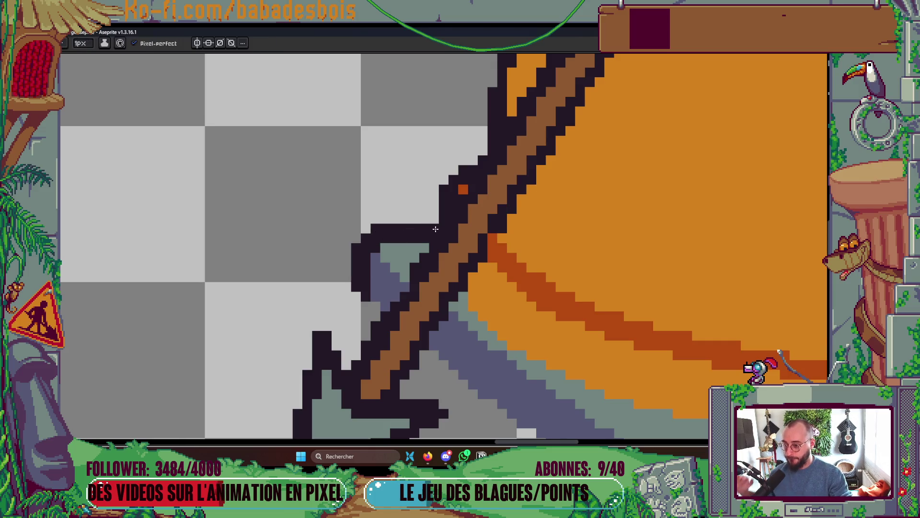
scroll(584, 298, "down", 5)
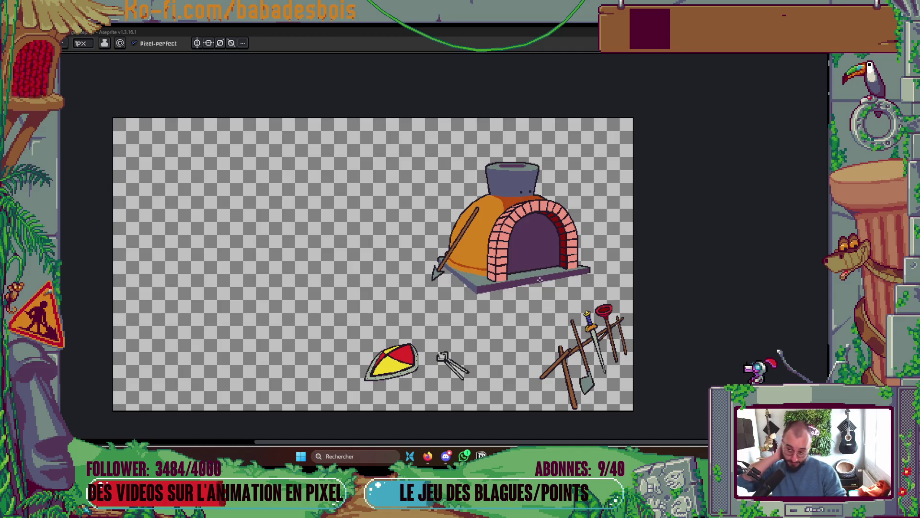
- Add a single pencil pixel at the top of the brick arch
scroll(536, 270, "up", 3)
scroll(532, 269, "up", 1)
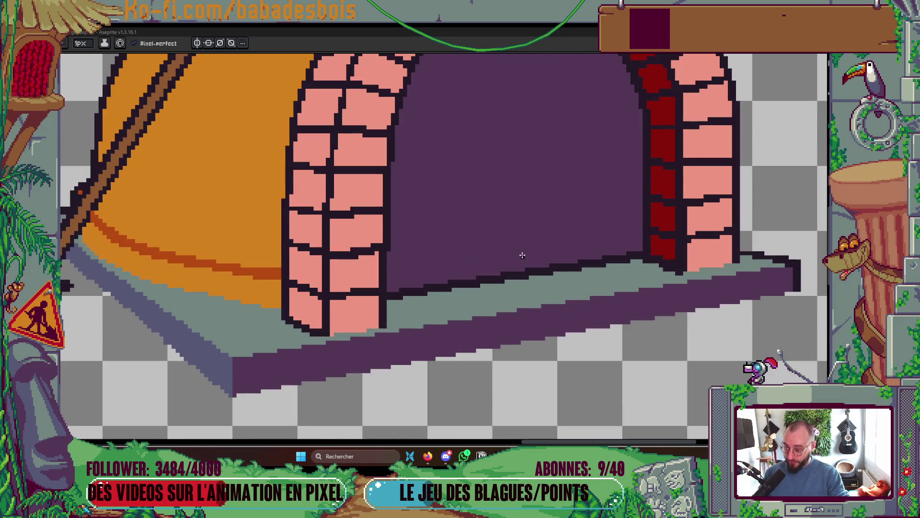
scroll(629, 264, "up", 1)
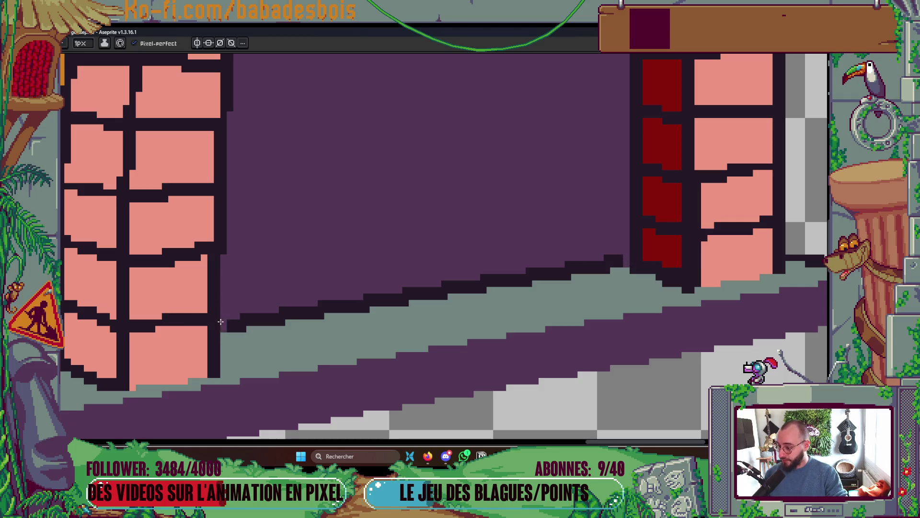
scroll(221, 322, "down", 5)
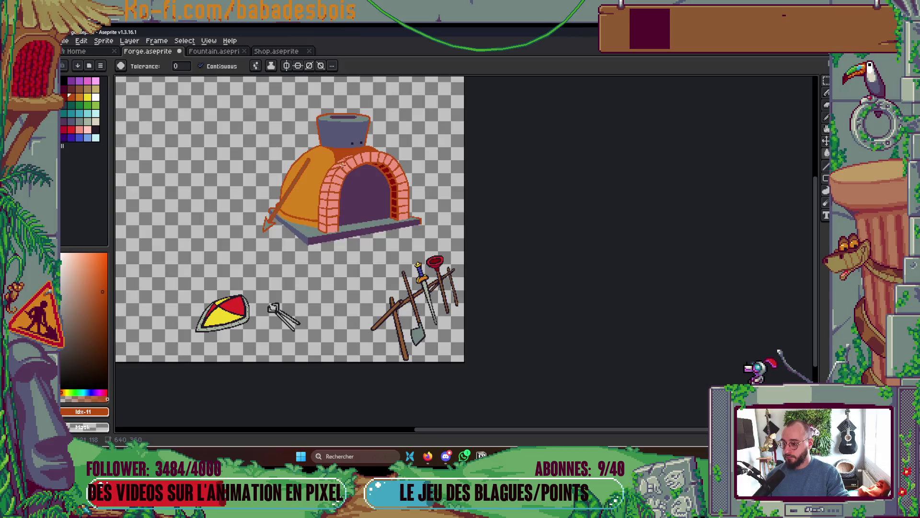
key("b")
scroll(342, 164, "up", 4)
left_click(339, 135)
scroll(353, 135, "down", 1)
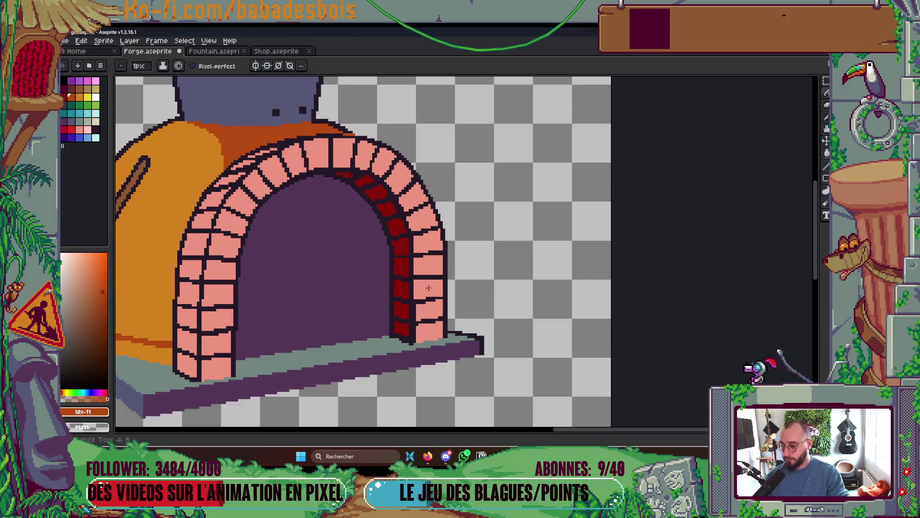
- Magic-wand select the dark red brick band and recolour it with crimson swatch Idx-30
scroll(432, 306, "up", 1)
scroll(459, 346, "down", 3)
key("w")
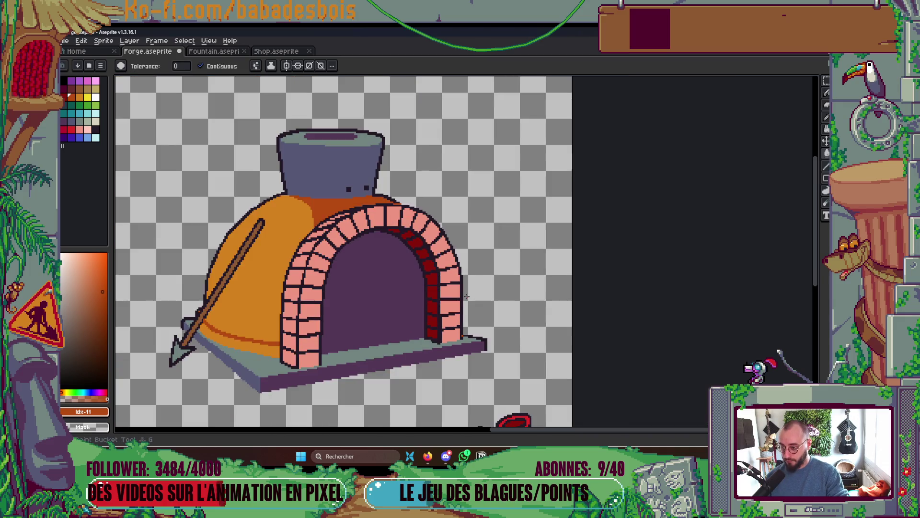
scroll(461, 294, "down", 1)
key("i")
scroll(446, 287, "up", 3)
left_click(429, 277)
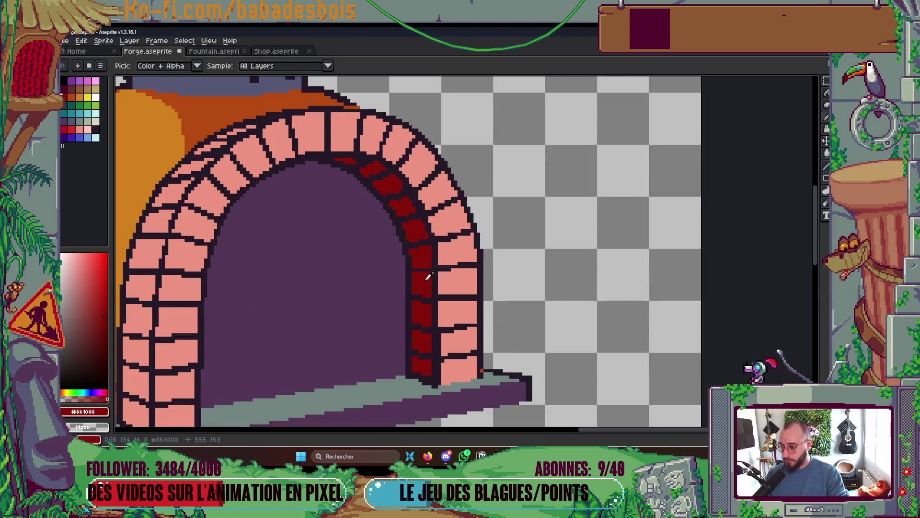
key("w")
left_click(430, 276)
scroll(436, 270, "down", 4)
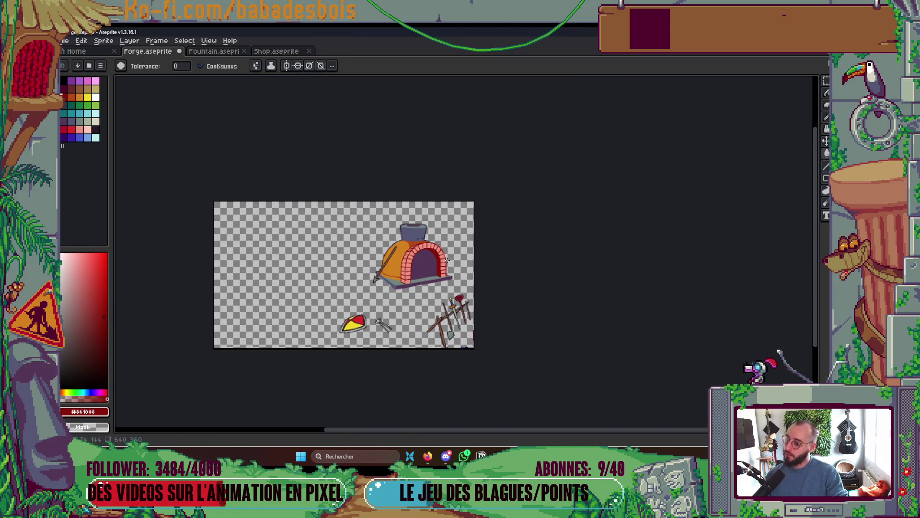
scroll(448, 261, "up", 2)
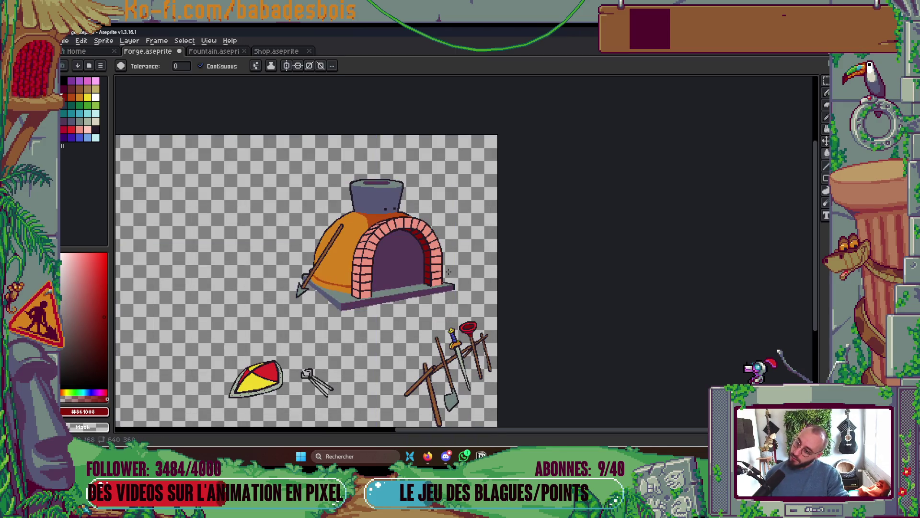
scroll(451, 269, "up", 2)
left_click(66, 130)
scroll(285, 225, "up", 1)
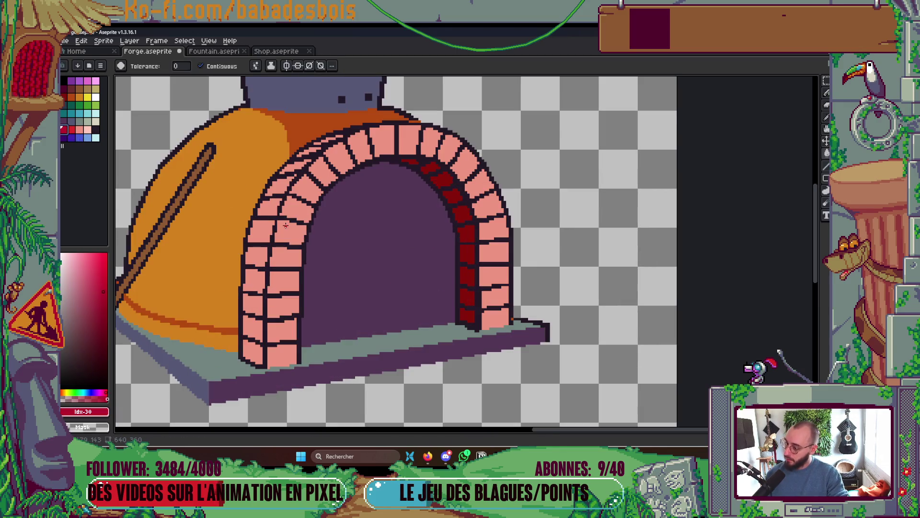
scroll(281, 218, "down", 3)
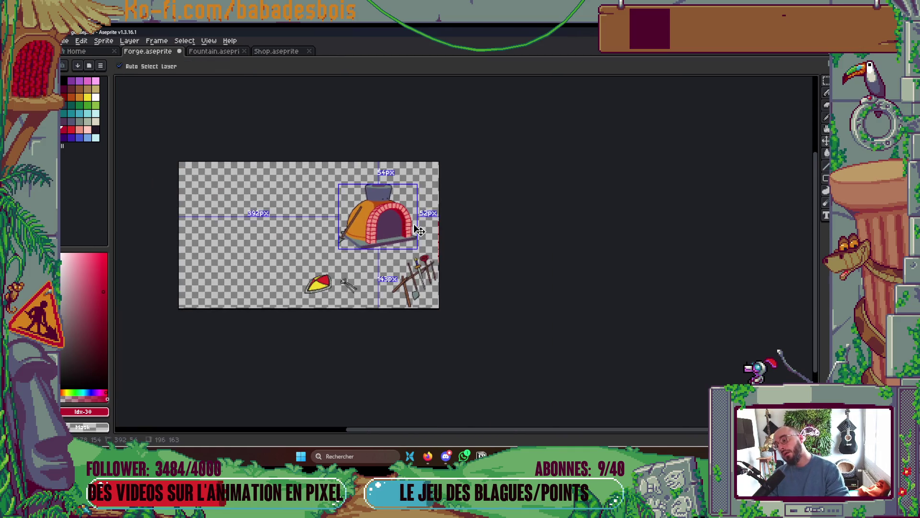
- Save the forge file with Ctrl+S
key("ctrl+s")
scroll(400, 197, "up", 1)
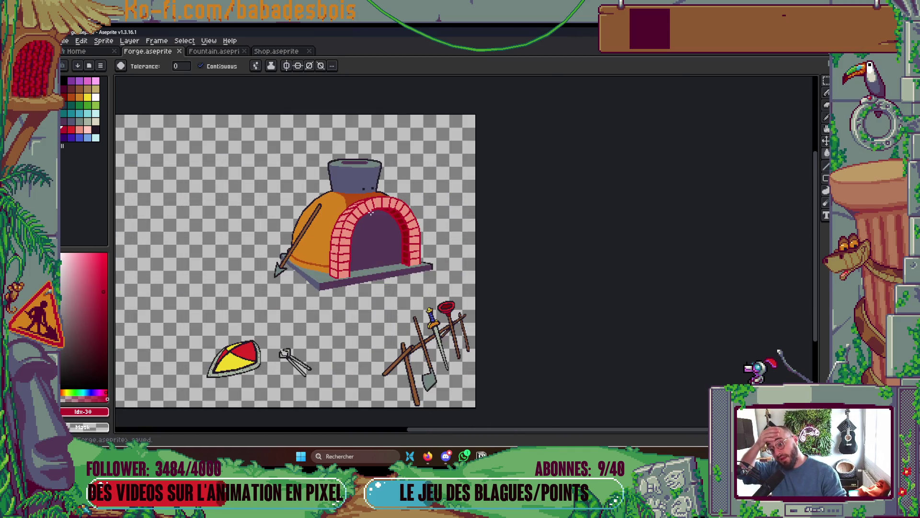
scroll(383, 216, "up", 4)
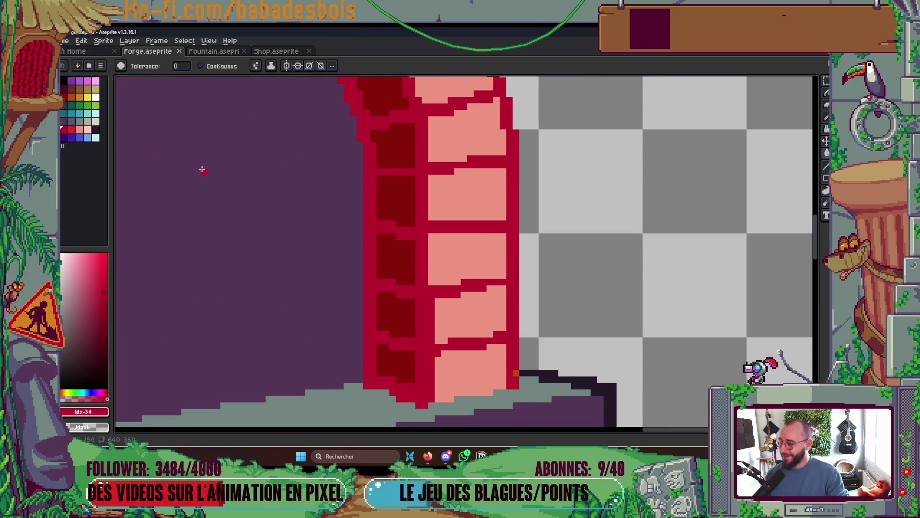
- Draw dark purple Idx-5 shading pixels along the brick arch's inner edge with the 1px Pencil
key("b")
left_click(64, 88)
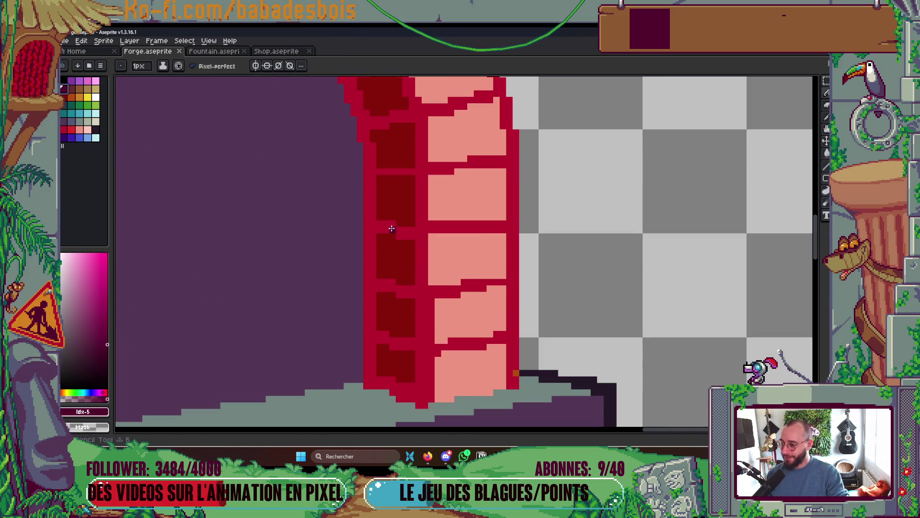
left_click_drag(404, 174, 436, 212)
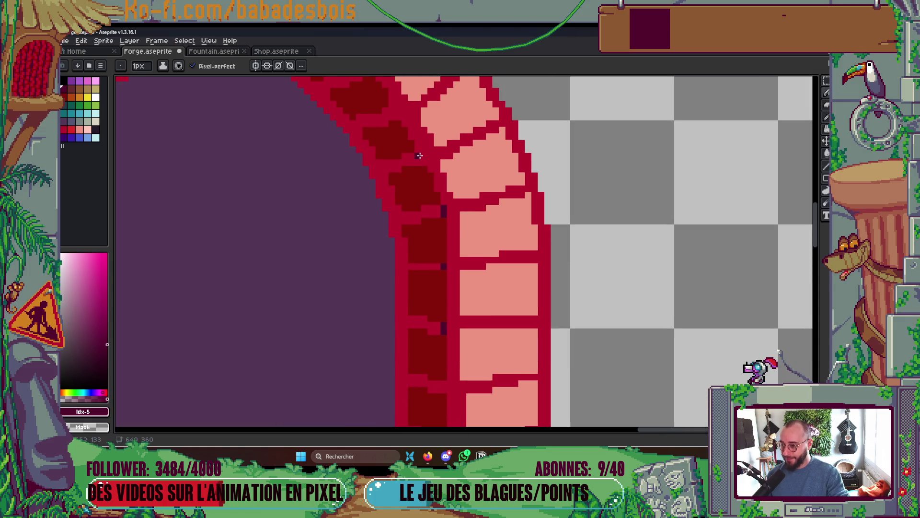
left_click_drag(422, 162, 461, 224)
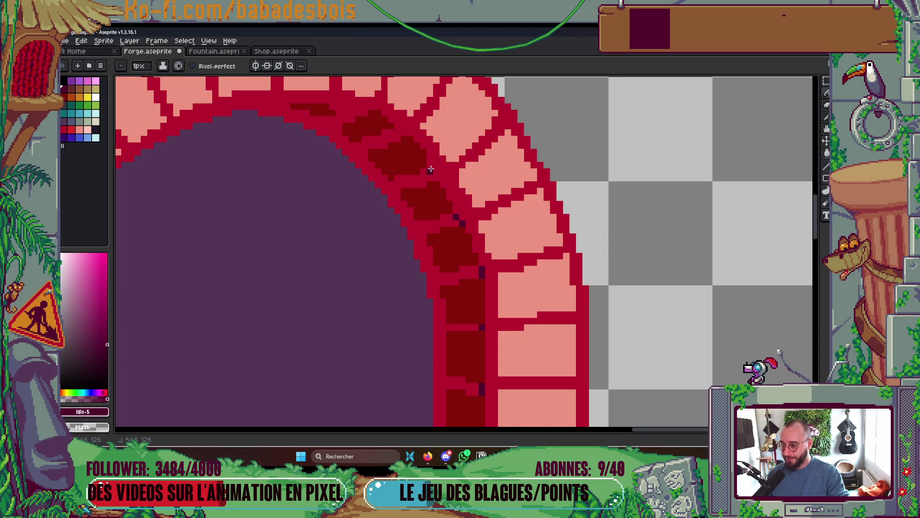
left_click_drag(433, 175, 466, 210)
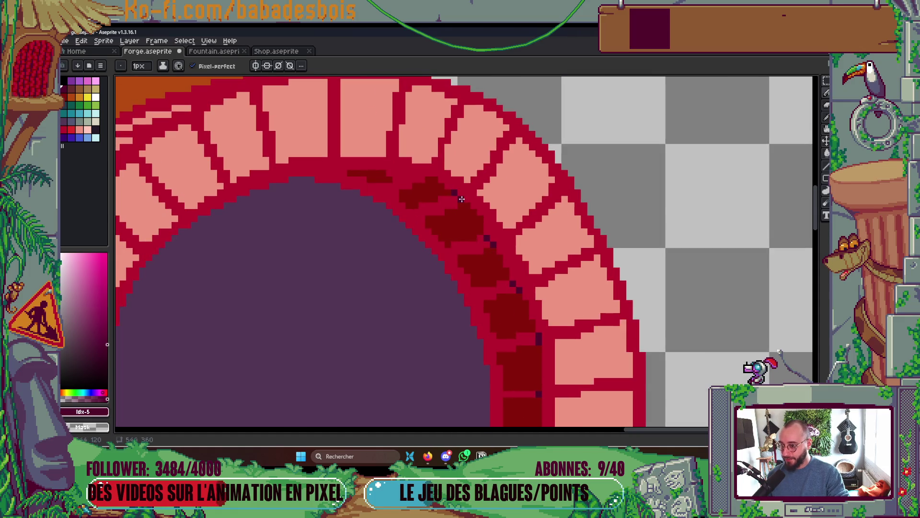
left_click_drag(421, 174, 314, 171)
- Add dark purple pixels on the pillar's mortar joint and at the pillar base
scroll(313, 171, "down", 4)
scroll(465, 294, "up", 4)
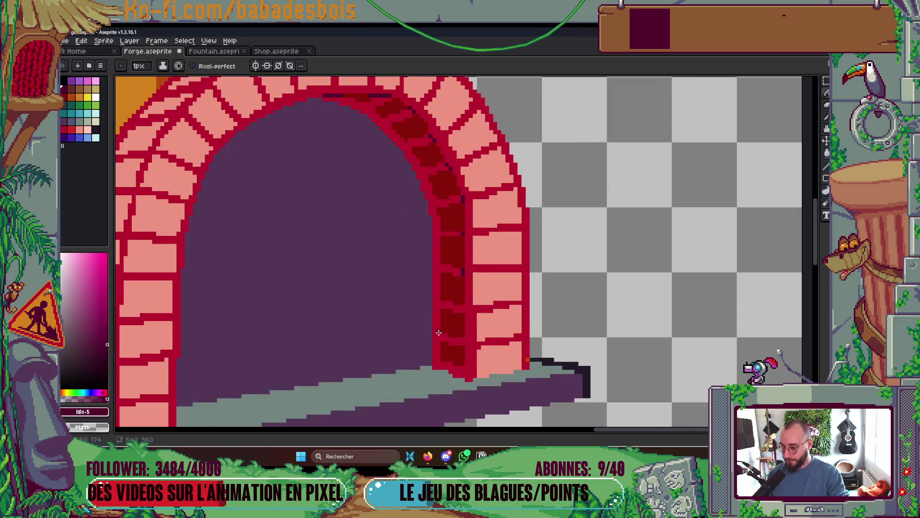
left_click(465, 294)
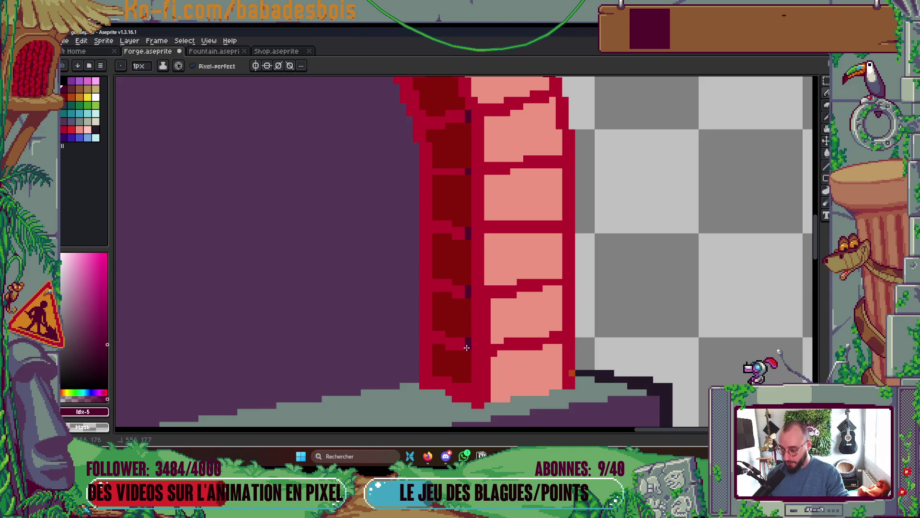
key("ctrl")
left_click(468, 392)
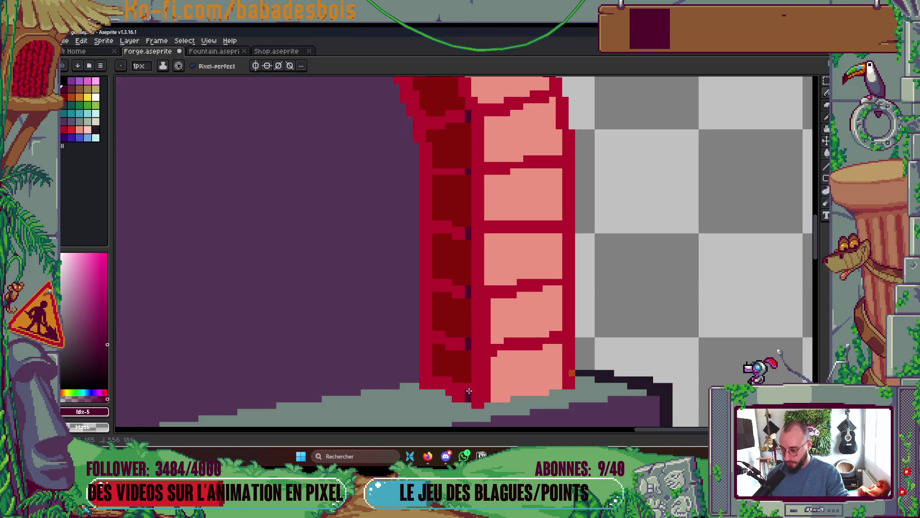
key("g")
scroll(467, 385, "down", 10)
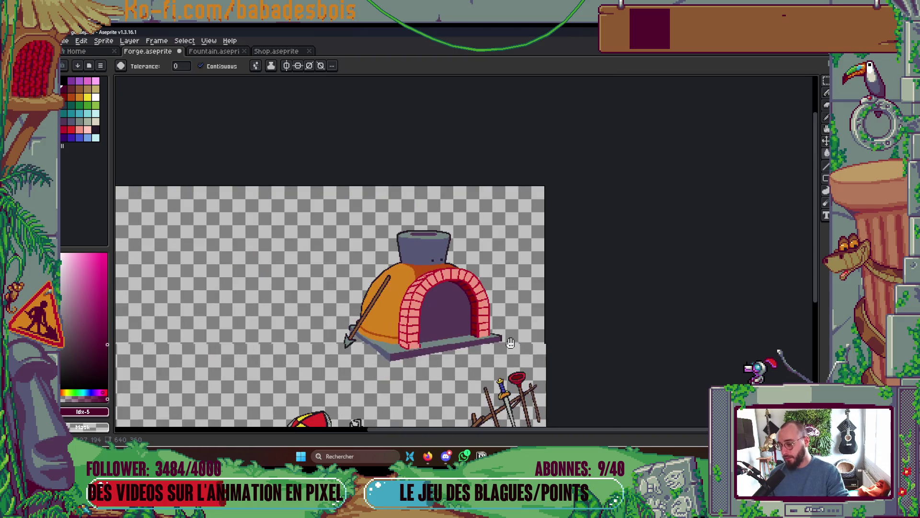
- Eyedrop the near-black outline colour #231927 from the canvas
scroll(500, 314, "up", 3)
left_click_drag(493, 314, 503, 289)
scroll(507, 335, "down", 2)
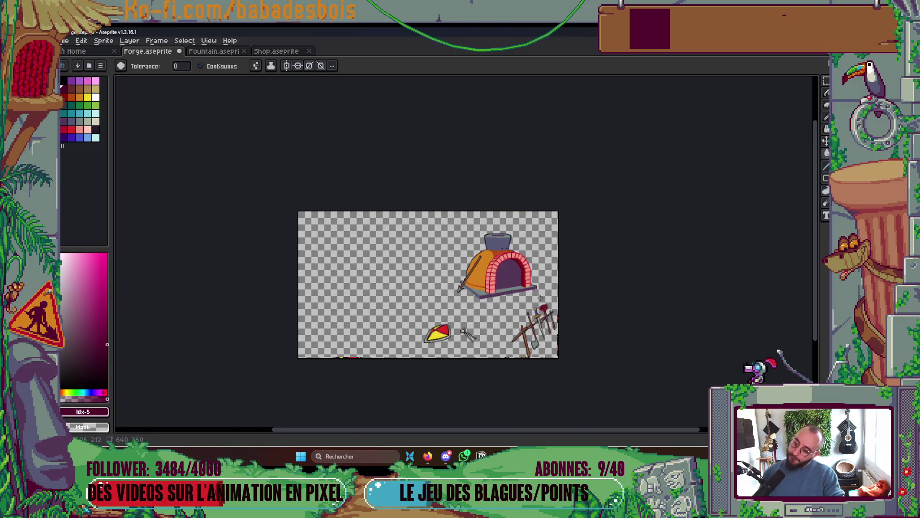
scroll(546, 302, "up", 2)
mouse_move(585, 326)
left_mouse_down()
mouse_move(612, 286)
mouse_move(636, 341)
left_mouse_up()
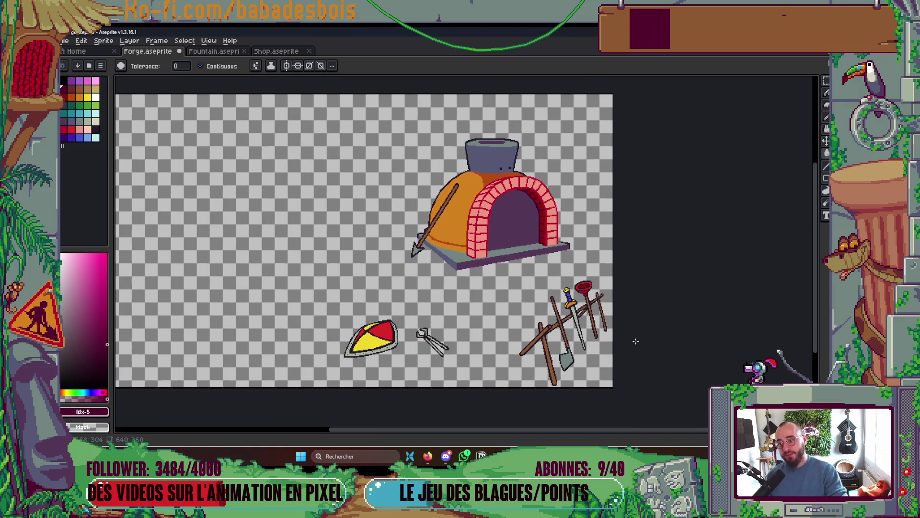
scroll(527, 173, "up", 5)
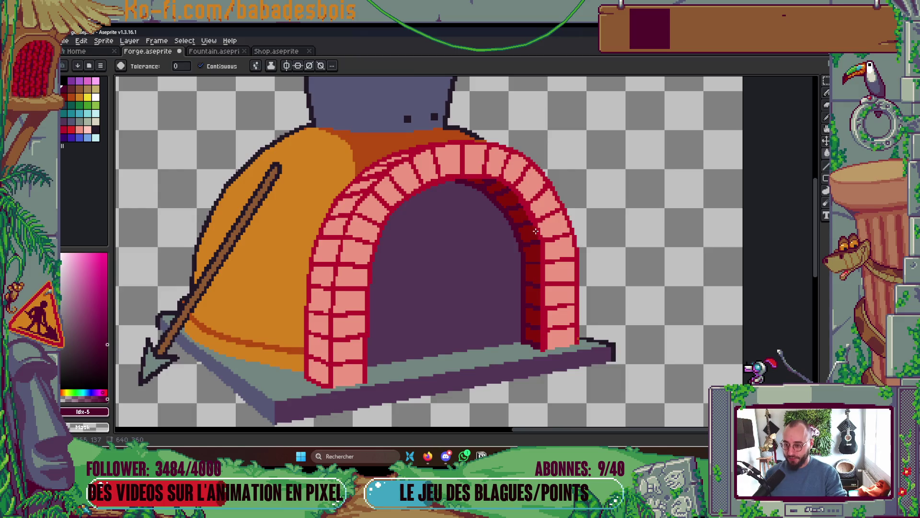
left_click(406, 134, "alt")
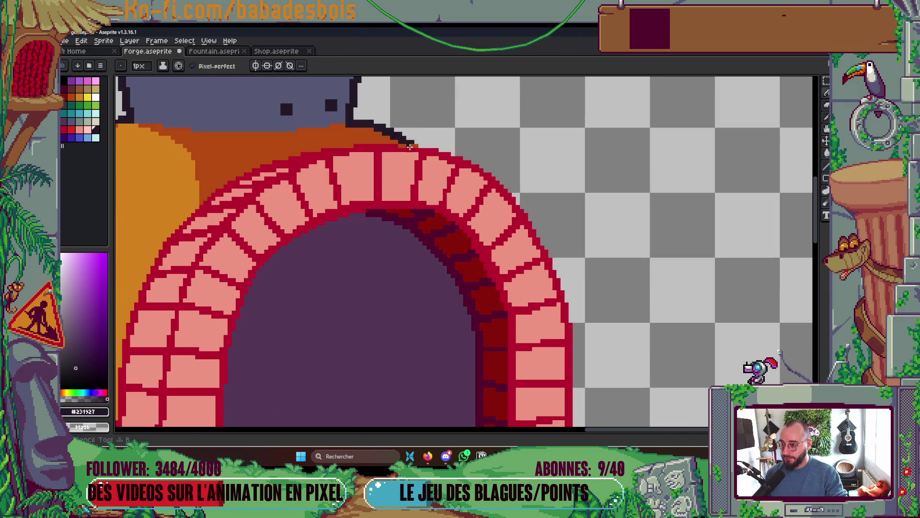
scroll(420, 145, "down", 2)
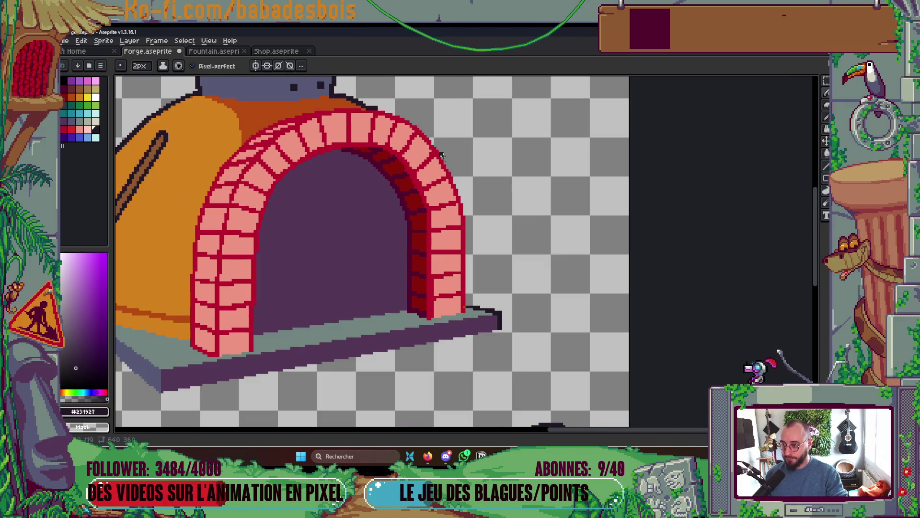
scroll(468, 305, "up", 4)
left_click(437, 274, "alt")
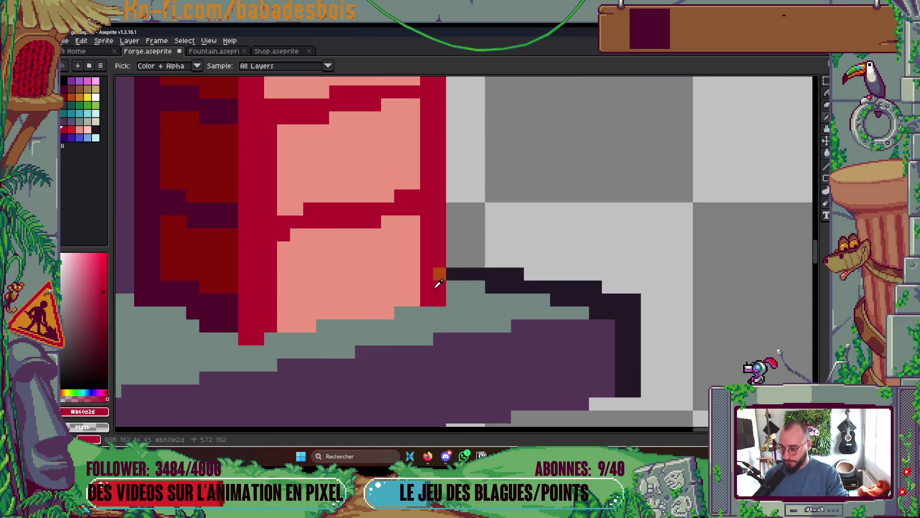
left_click(448, 269, "alt")
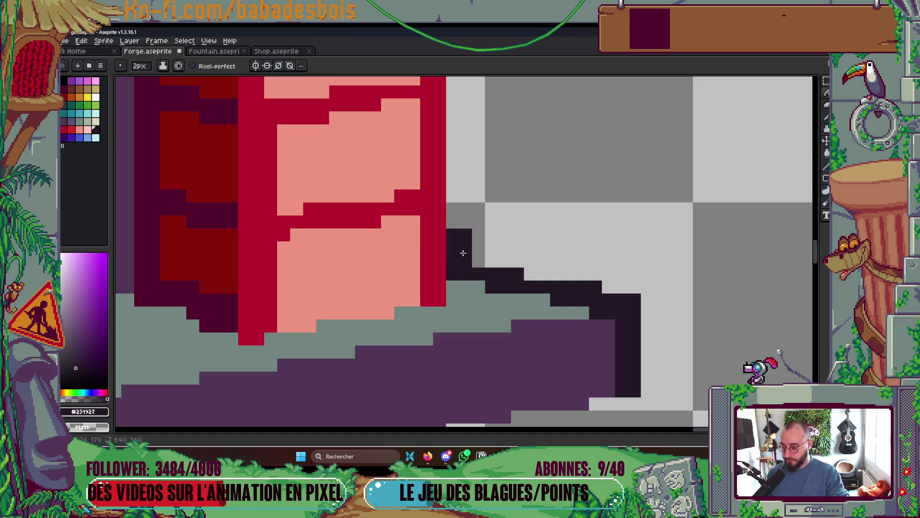
- Draw a dark outline column and step at the arch's lower-right base along the ledge
left_click_drag(462, 252, 495, 400)
left_click_drag(498, 85, 503, 374)
mouse_move(478, 420)
left_mouse_down()
mouse_move(479, 298)
mouse_move(466, 297)
mouse_move(467, 246)
mouse_move(439, 174)
mouse_move(483, 298)
mouse_move(441, 212)
left_mouse_up()
scroll(441, 212, "down", 5)
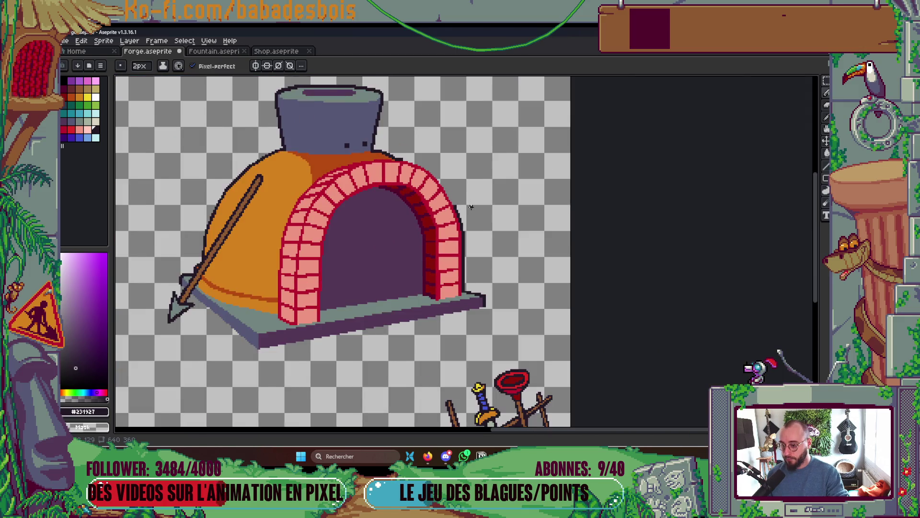
- Draw a dark outline up the brick arch's right edge
scroll(470, 207, "down", 2)
scroll(534, 365, "up", 5)
key("ctrl")
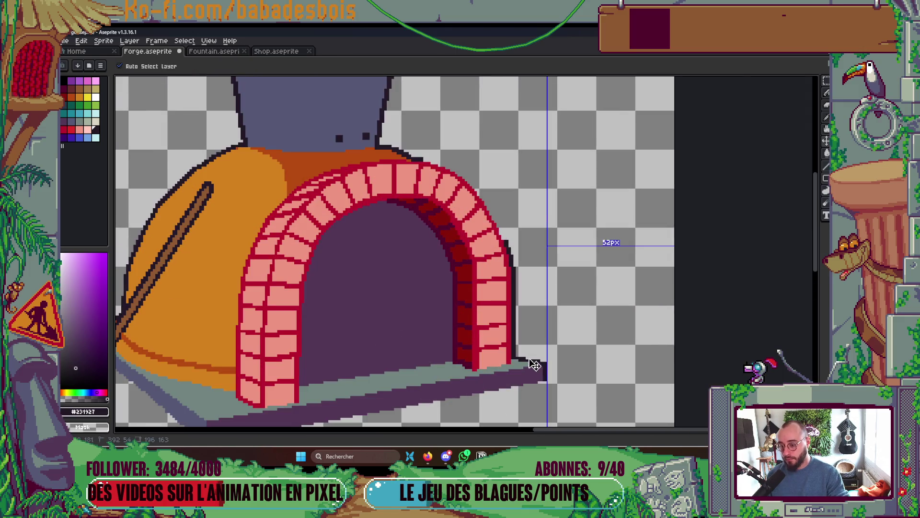
scroll(517, 352, "up", 2)
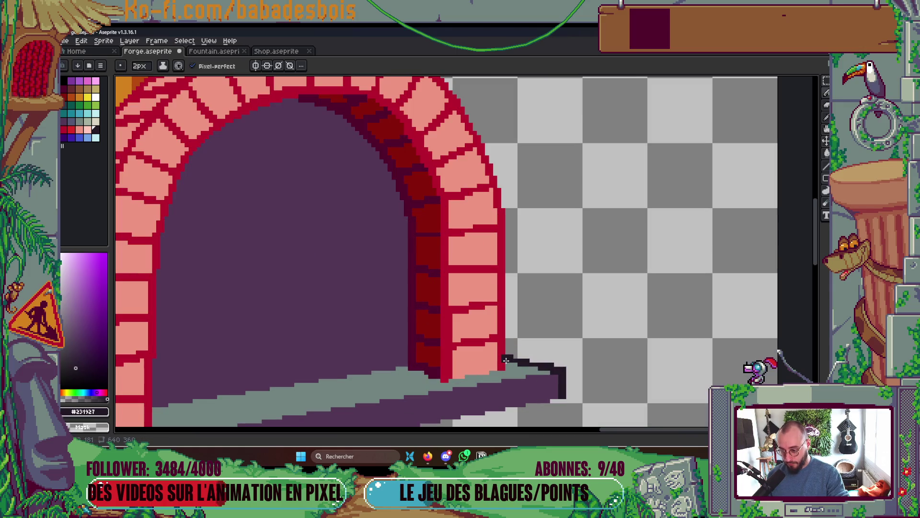
mouse_move(504, 359)
left_mouse_down()
mouse_move(505, 193)
mouse_move(550, 301)
mouse_move(499, 207)
left_mouse_up()
- Extend the dark outline from the arch top down to the existing outline
key("g")
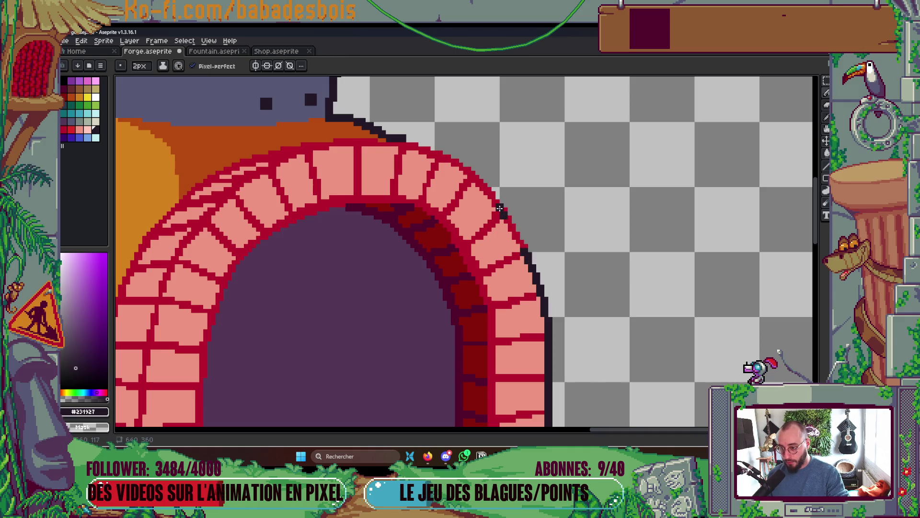
scroll(514, 234, "up", 1)
key("b")
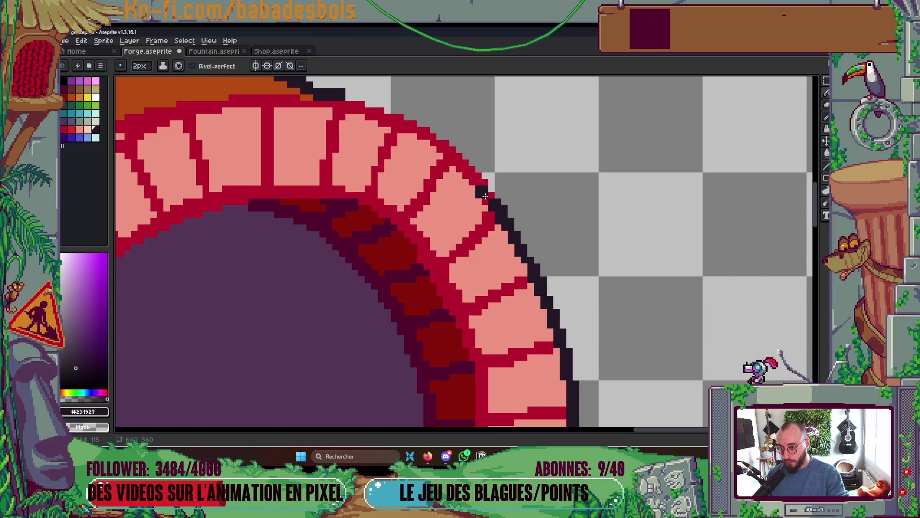
left_click(453, 160, "shift")
left_click_drag(447, 148, 489, 203)
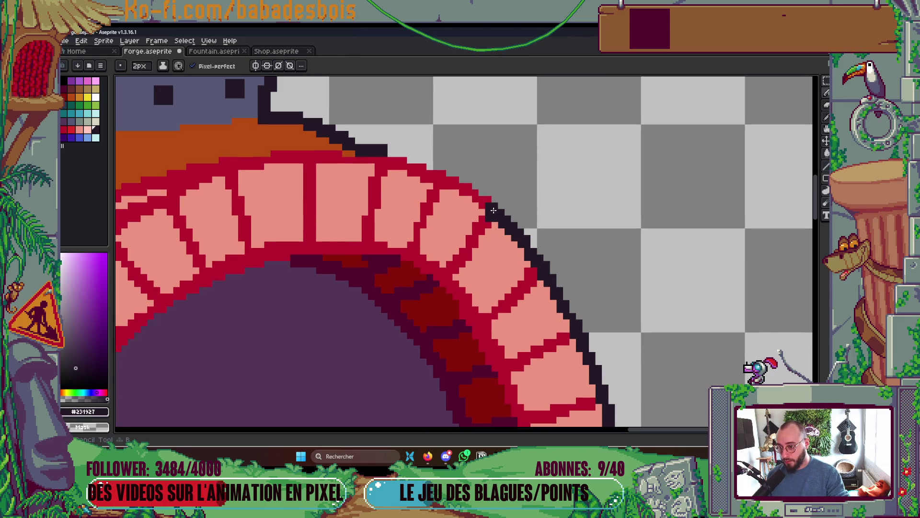
left_click(423, 174, "shift")
left_click_drag(412, 177, 450, 187)
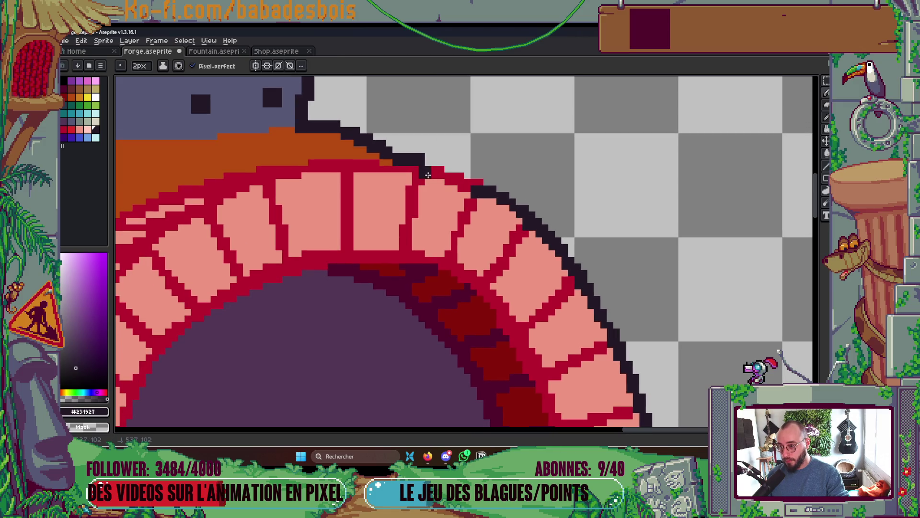
- Outline the arch top against the orange dome, refining it with a 1px brush
key("g")
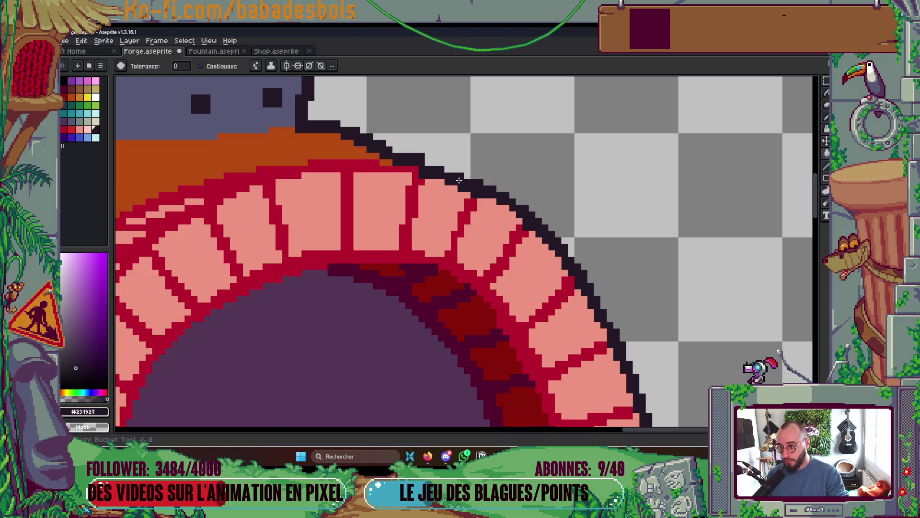
scroll(480, 182, "down", 5)
scroll(518, 185, "up", 1)
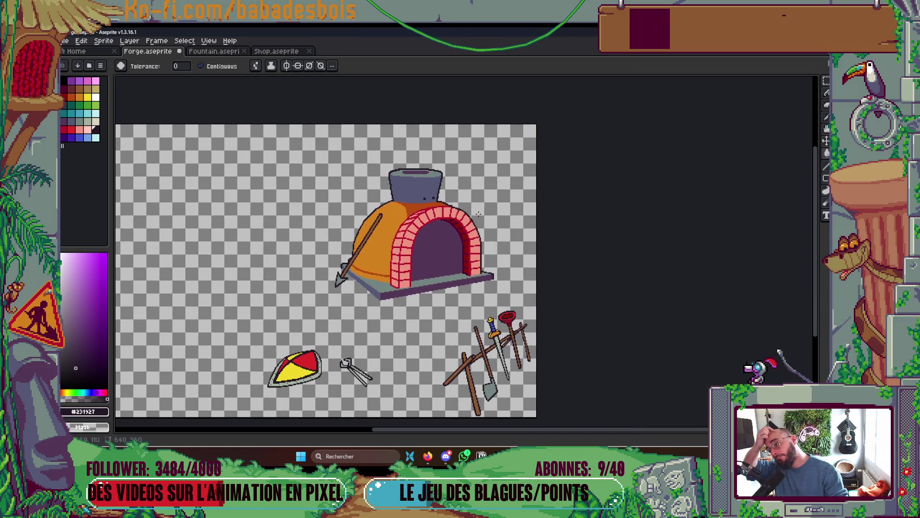
scroll(412, 197, "up", 5)
key("b")
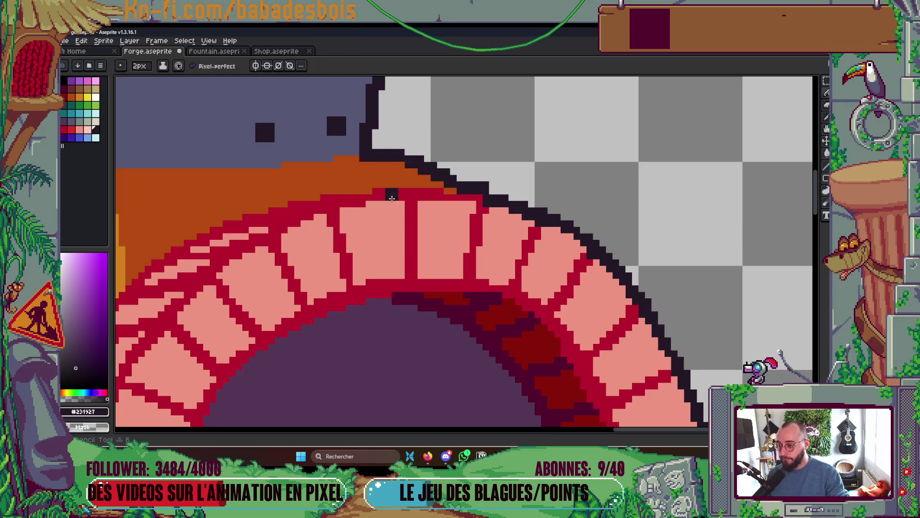
left_click_drag(376, 195, 479, 197)
scroll(479, 197, "down", 5)
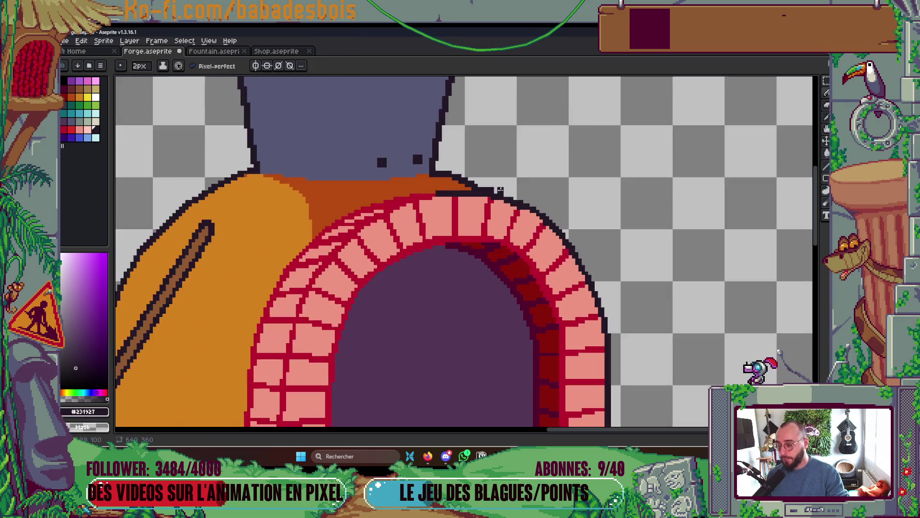
scroll(504, 184, "up", 5)
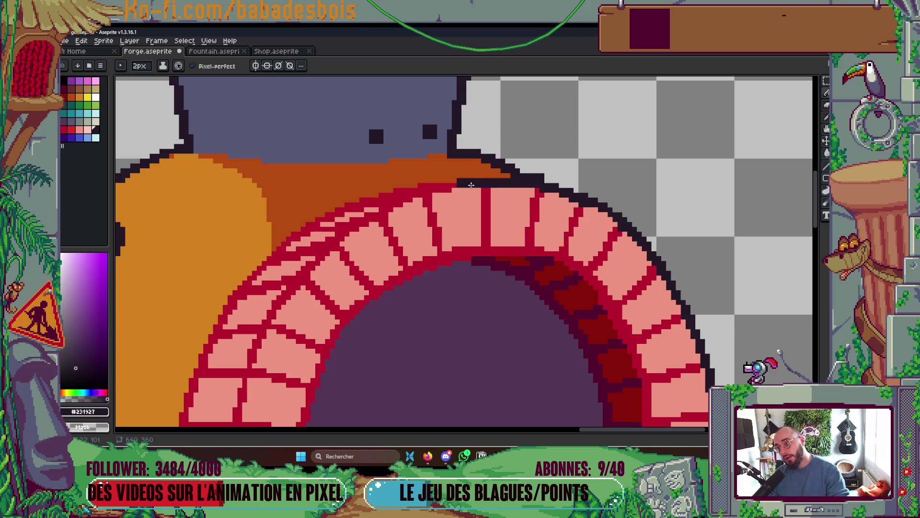
key("minus")
mouse_move(420, 188)
left_mouse_down()
mouse_move(453, 189)
mouse_move(424, 186)
left_mouse_up()
- Save the forge file with Ctrl+S
scroll(504, 177, "down", 5)
scroll(556, 183, "up", 3)
mouse_move(556, 216)
left_mouse_down()
mouse_move(556, 268)
mouse_move(581, 244)
mouse_move(598, 274)
left_mouse_up()
key("ctrl+s")
scroll(519, 286, "up", 6)
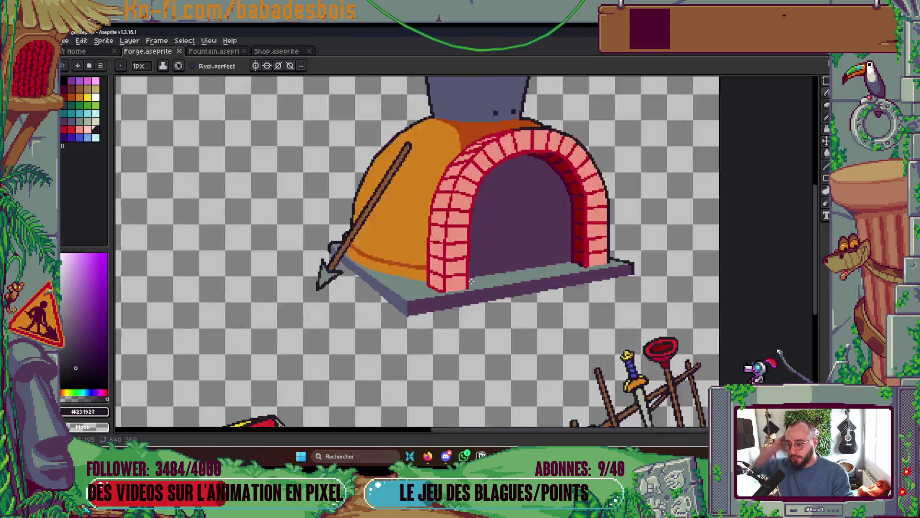
- Trim the arch foot: paint the outer red edge grey-green and fill the staircase edge pink
left_click(405, 292, "alt")
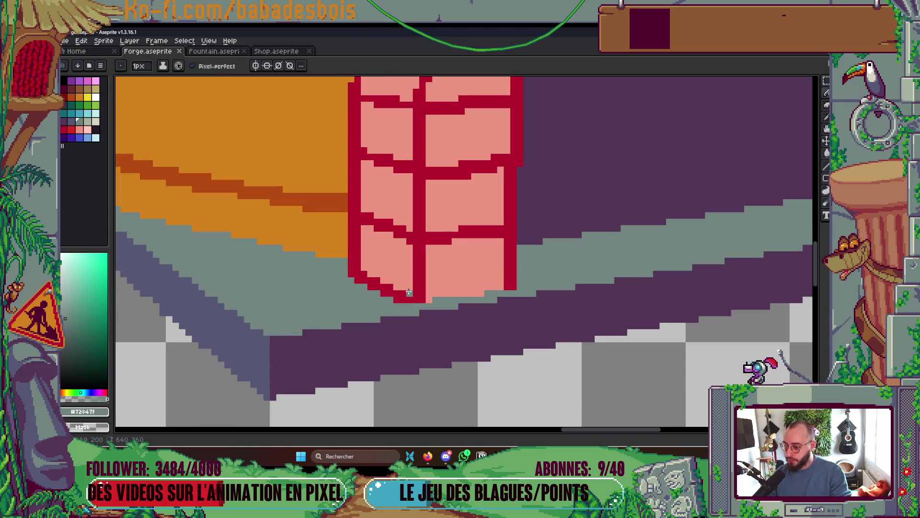
left_click(406, 294, "alt")
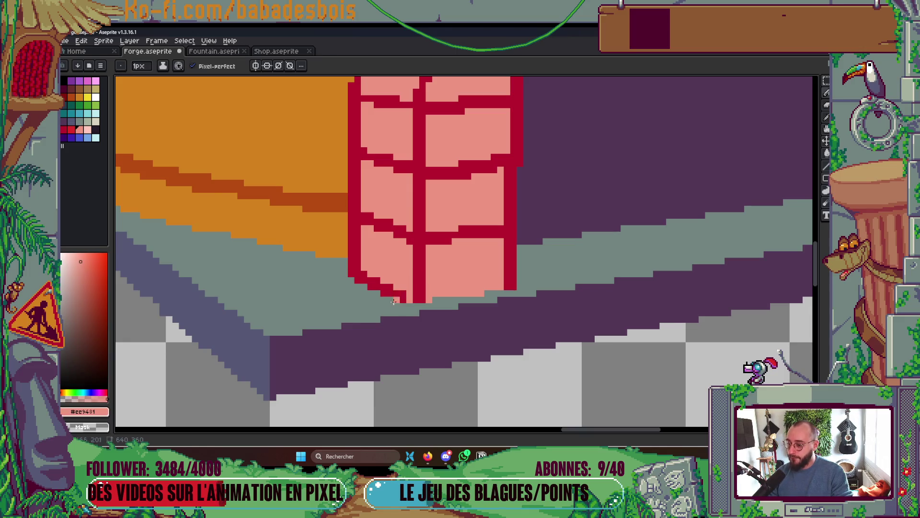
scroll(399, 302, "up", 1)
left_click(397, 303, "alt")
left_click_drag(397, 300, 344, 269)
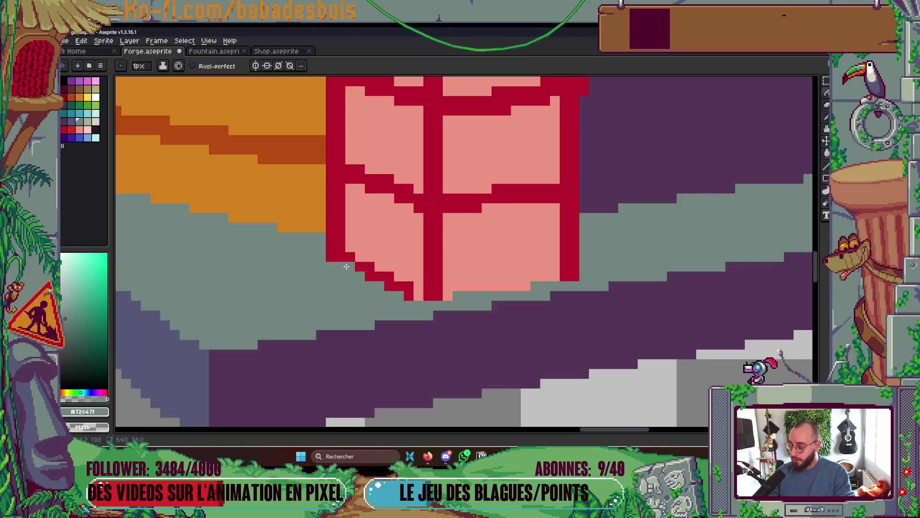
left_click(359, 246, "alt")
key("g")
left_click(363, 266)
- Pencil very dark red shading into the mortar joints of the arch's left column
scroll(479, 238, "down", 10)
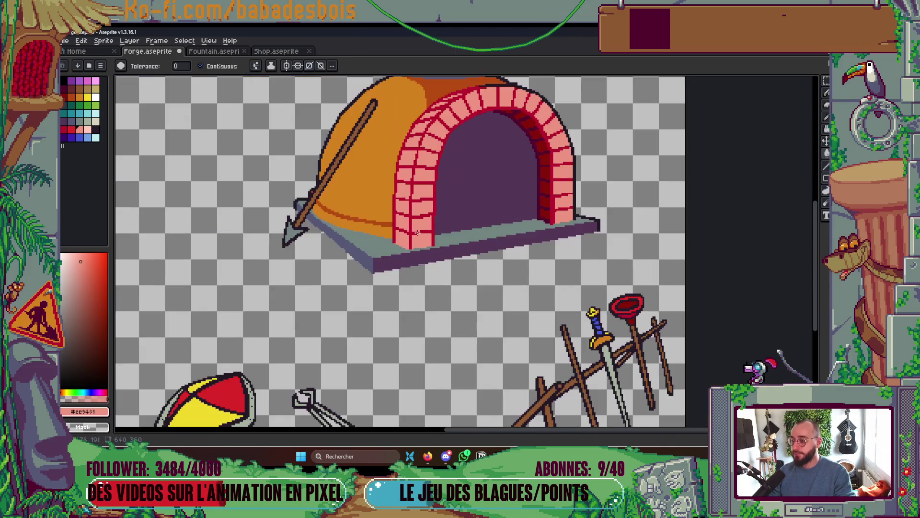
scroll(431, 227, "up", 5)
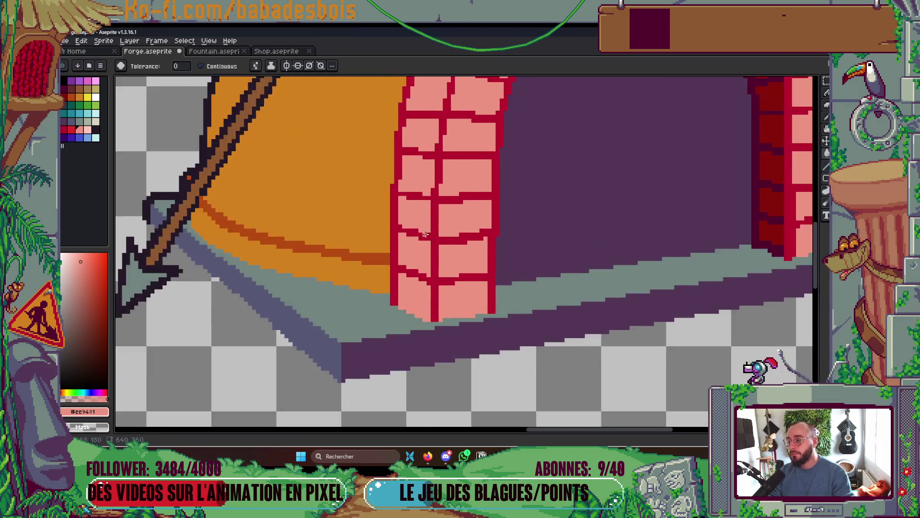
scroll(422, 225, "down", 3)
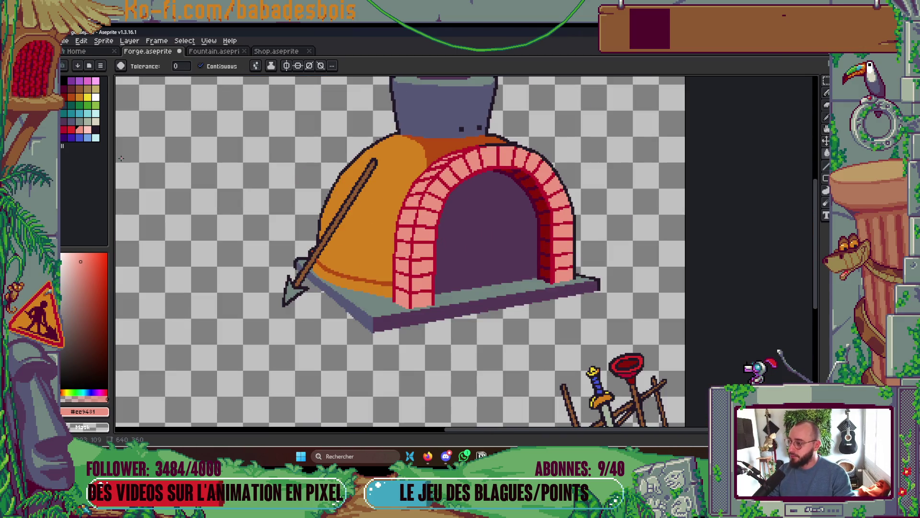
left_click(71, 130)
scroll(400, 279, "up", 2)
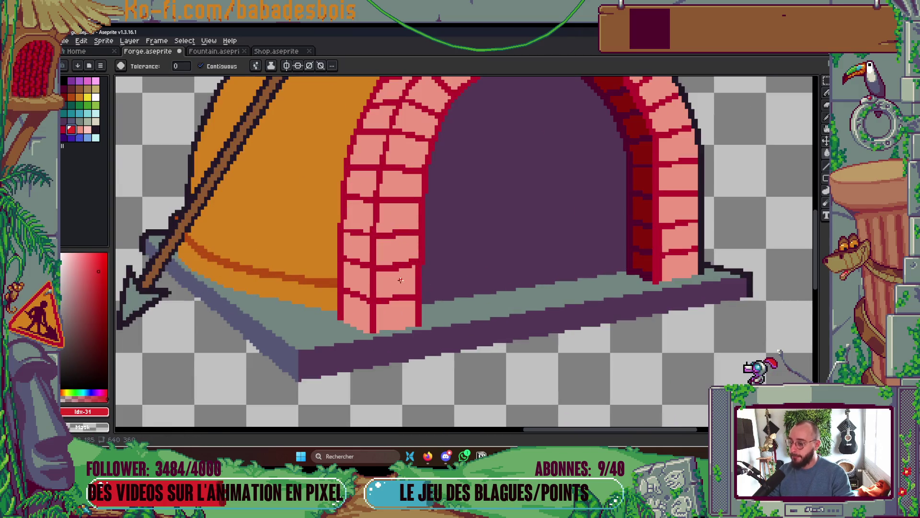
scroll(400, 306, "up", 1)
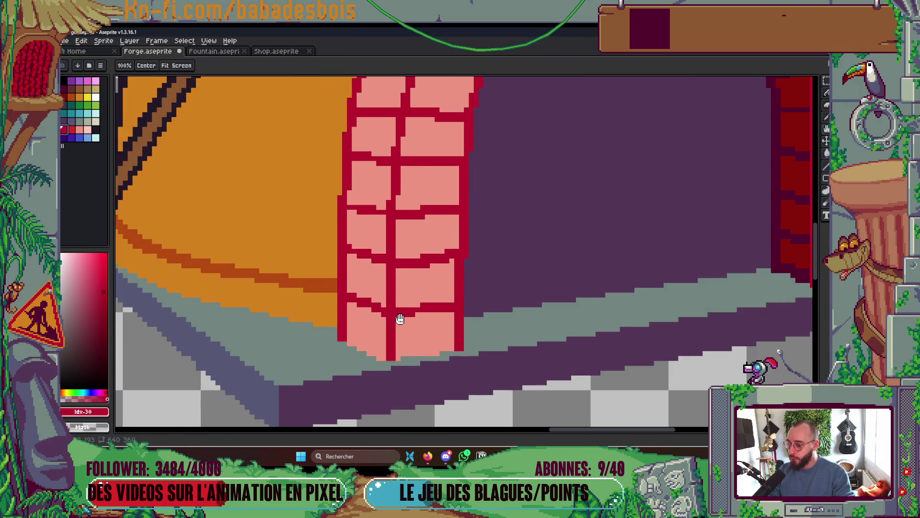
scroll(400, 318, "up", 2)
key("b")
left_click(64, 98)
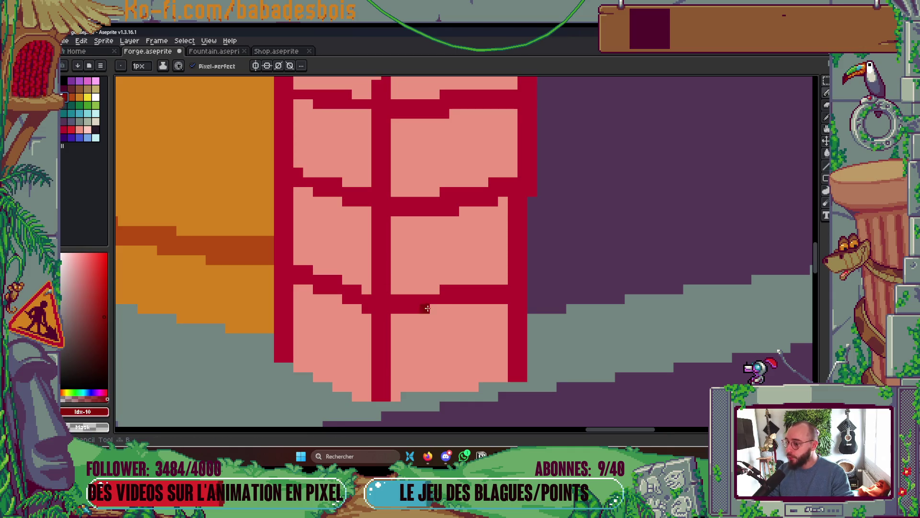
left_click(367, 308)
left_click_drag(365, 305, 357, 363)
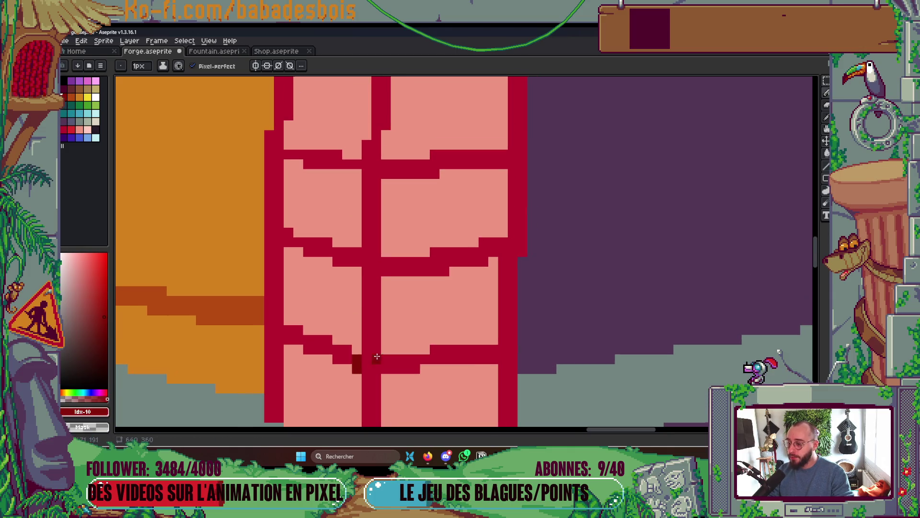
left_click_drag(353, 165, 346, 260)
left_click(350, 262)
- Continue the dark red mortar shading up the column and along the arch top
left_click(360, 156)
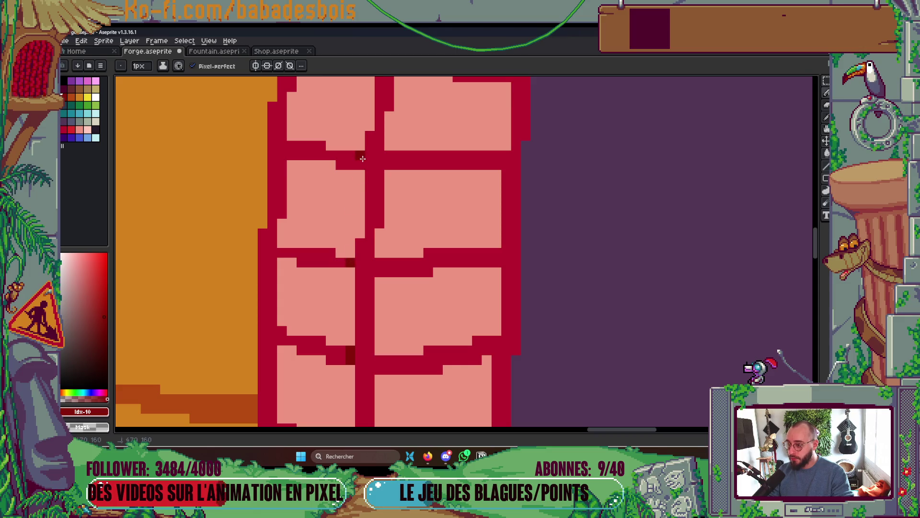
left_click_drag(362, 159, 361, 270)
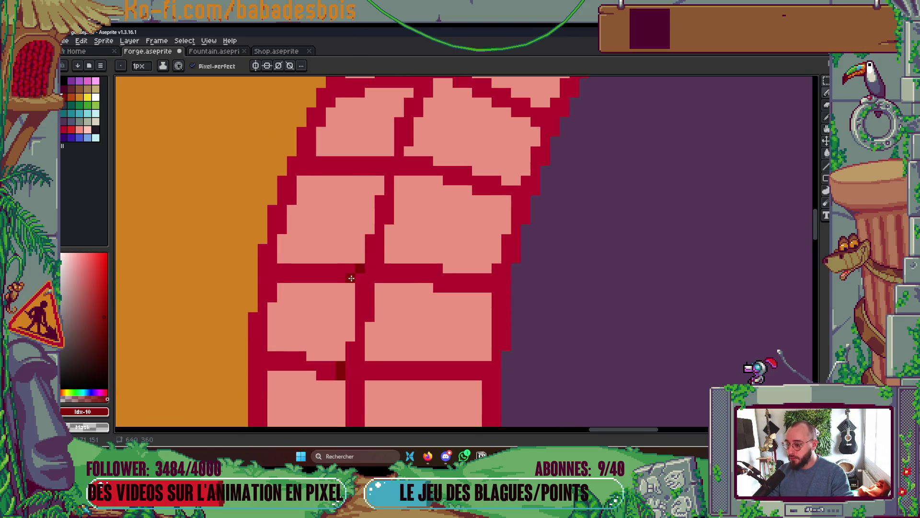
left_click_drag(380, 230, 378, 316)
left_click(368, 256)
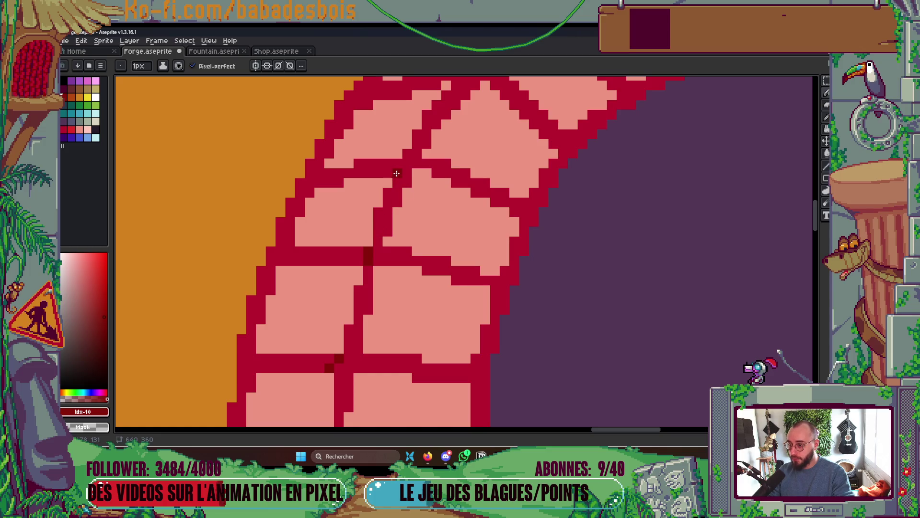
left_click_drag(417, 212, 399, 238)
left_click(420, 185)
mouse_move(458, 146)
left_mouse_down()
mouse_move(432, 216)
mouse_move(478, 176)
left_mouse_up()
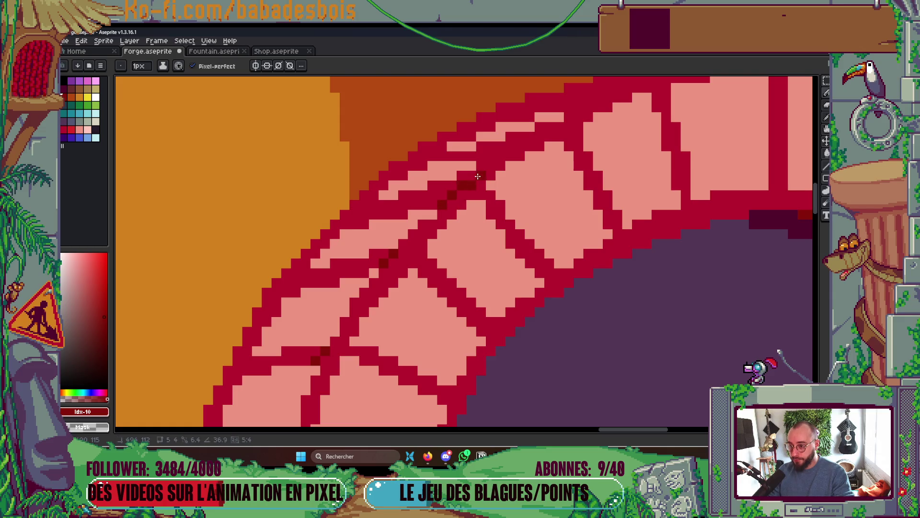
left_click_drag(548, 214, 493, 253)
mouse_move(425, 215)
left_mouse_down()
mouse_move(460, 180)
mouse_move(503, 165)
mouse_move(419, 216)
left_mouse_up()
left_click_drag(478, 195, 565, 148)
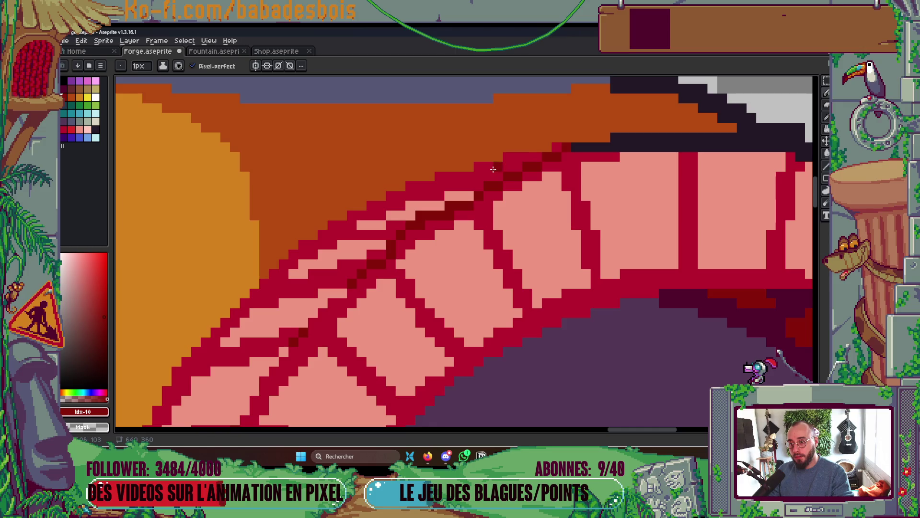
- Bucket-fill the arch's mortar with the darker red
key("g")
left_click(450, 182)
scroll(496, 216, "down", 8)
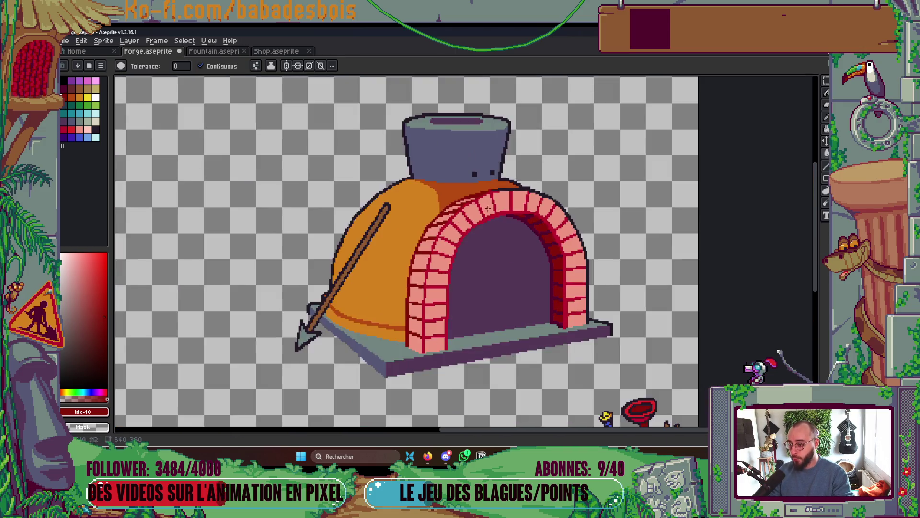
- Save the forge file, then try a crimson fill on the arch top and undo it
scroll(497, 216, "up", 2)
key("ctrl+s")
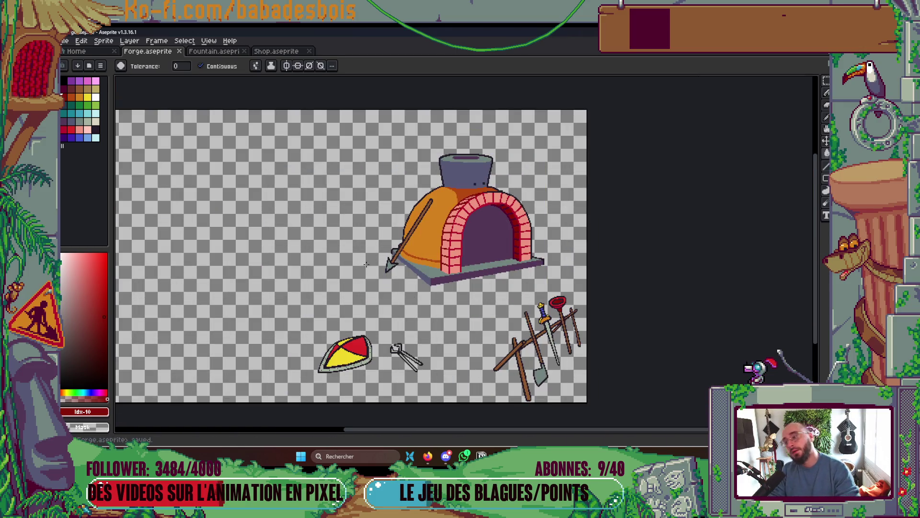
scroll(467, 253, "up", 3)
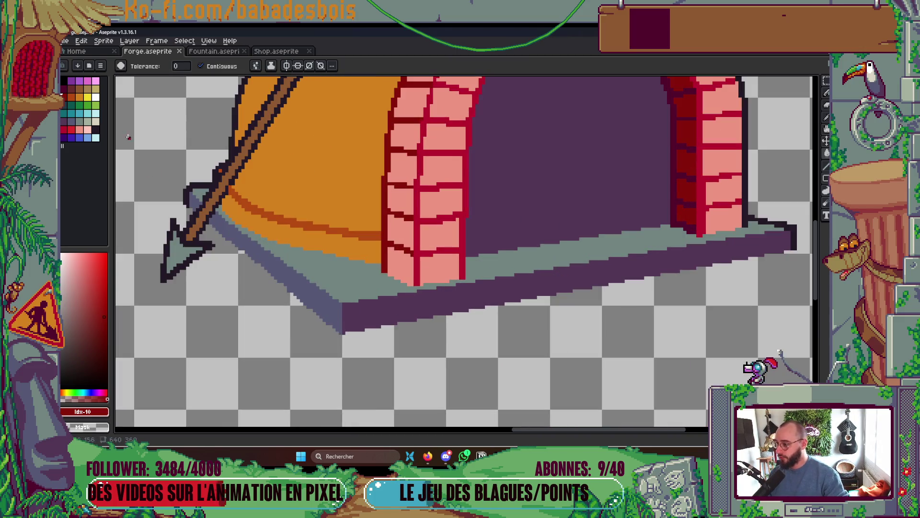
left_click(65, 130)
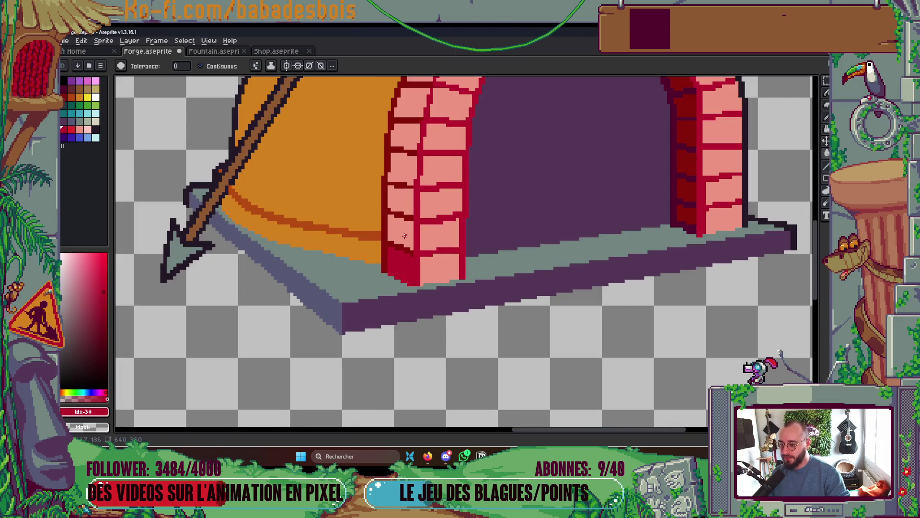
scroll(407, 243, "down", 5)
scroll(426, 220, "up", 1)
scroll(425, 217, "up", 3)
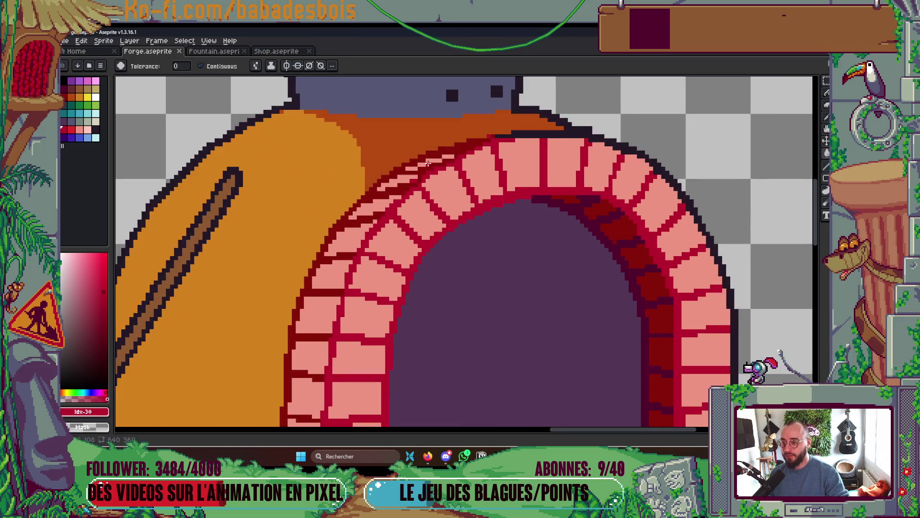
left_click(372, 204)
key("ctrl+z")
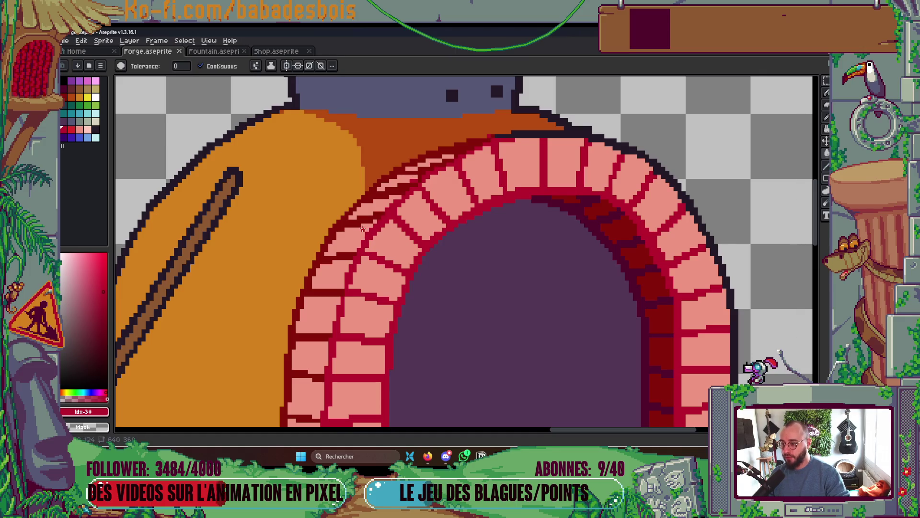
- Paint crimson pencil strokes along the arch's upper-left band and top edge
left_click(71, 129)
key("b")
mouse_move(355, 242)
left_mouse_down()
mouse_move(336, 242)
mouse_move(398, 199)
left_mouse_up()
scroll(375, 222, "up", 2)
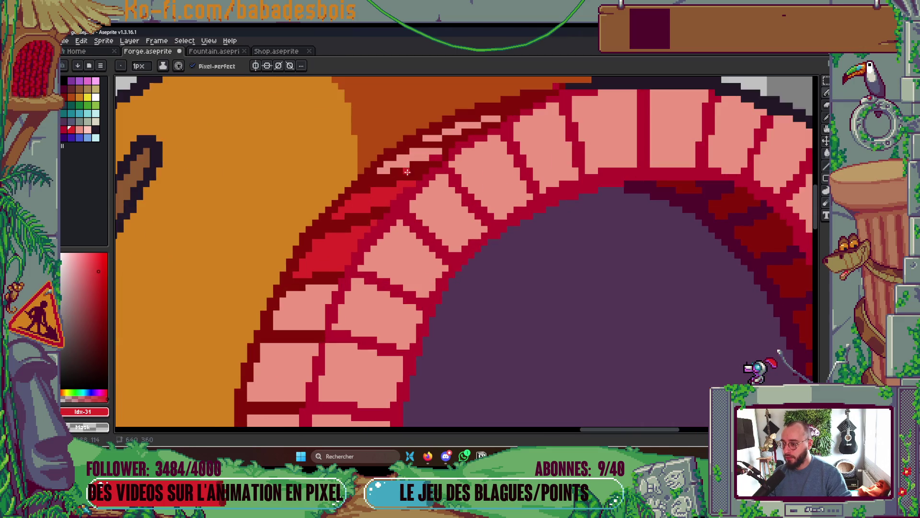
key("v")
key("b")
mouse_move(378, 168)
left_mouse_down()
mouse_move(434, 153)
mouse_move(493, 119)
mouse_move(435, 137)
left_mouse_up()
- Fill the four left-column arch bricks crimson, down to the bottom-left brick
key("g")
scroll(434, 137, "down", 5)
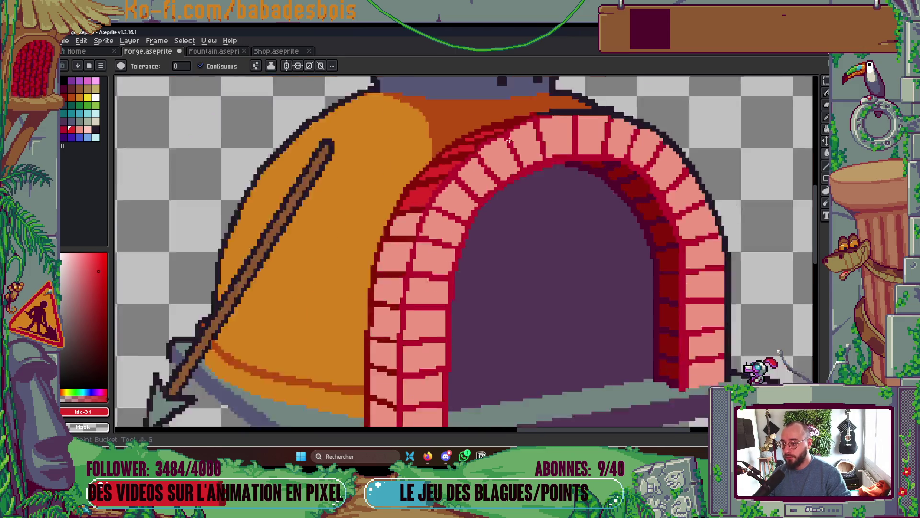
scroll(524, 160, "up", 4)
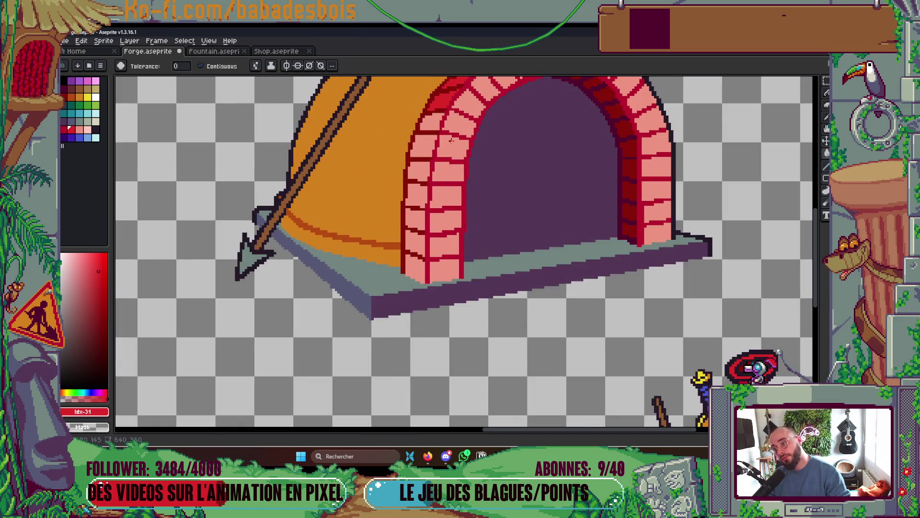
left_click(422, 192)
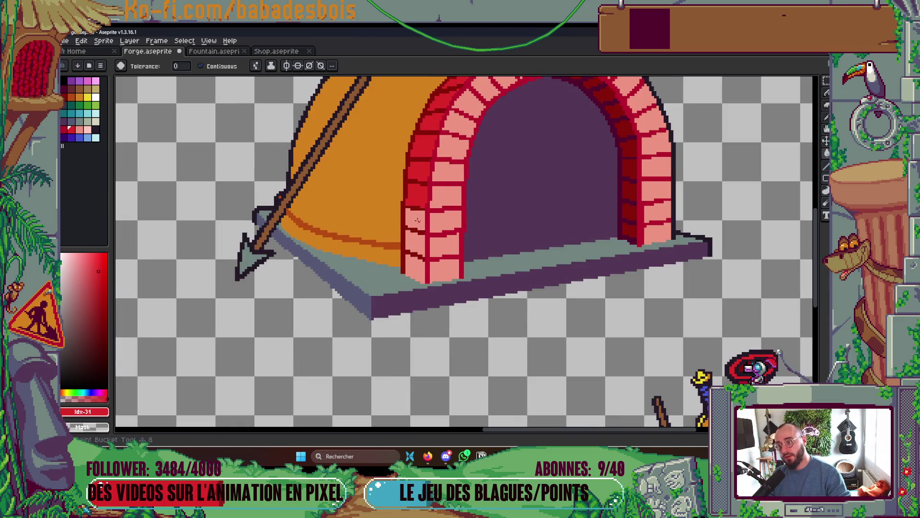
left_click(415, 218)
left_click(415, 243)
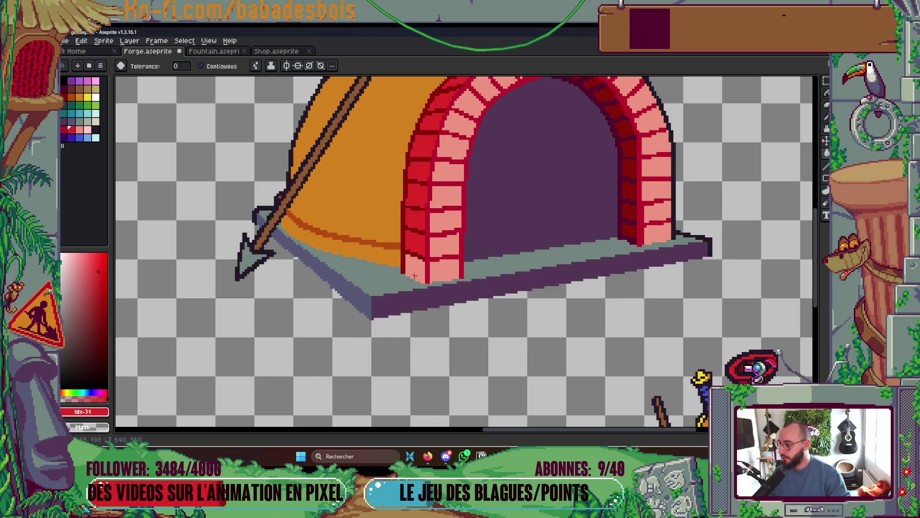
left_click(414, 271)
scroll(486, 217, "down", 5)
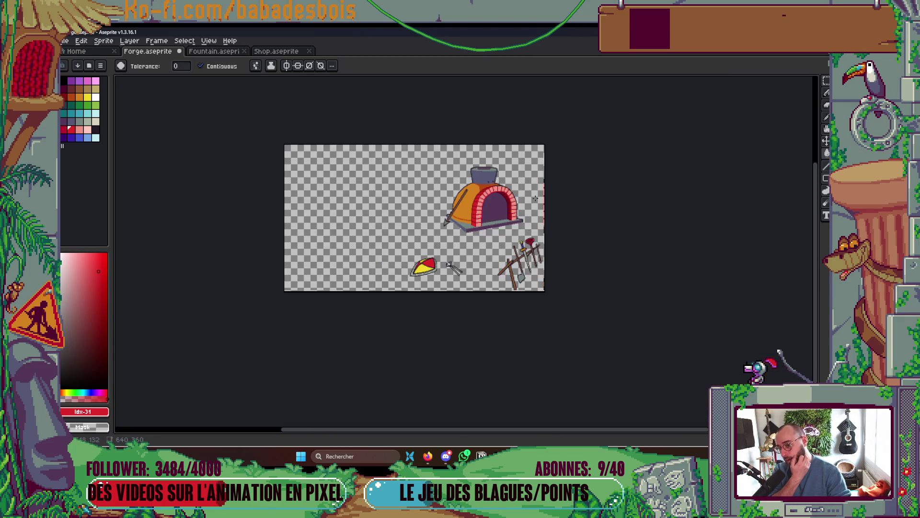
scroll(535, 199, "up", 2)
left_click_drag(528, 194, 511, 200)
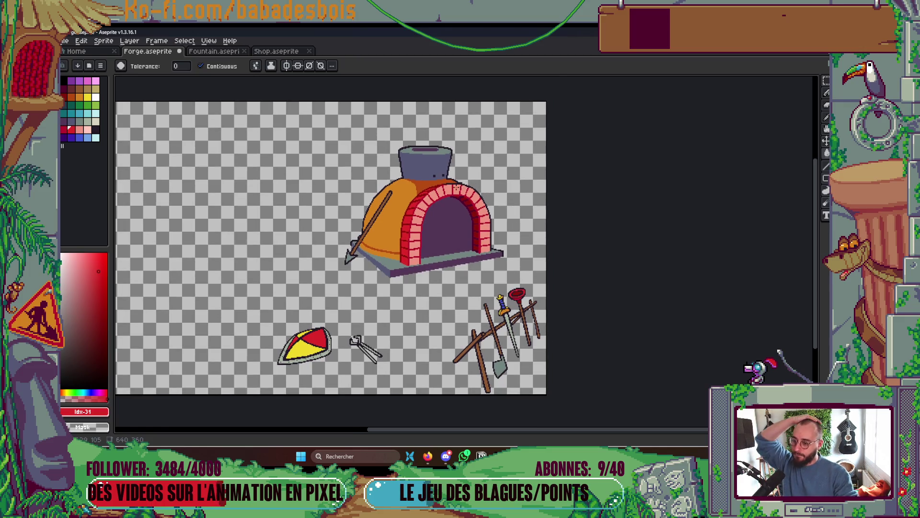
scroll(456, 189, "up", 5)
- Eyedrop the arch's dark red, shade along the arch top, and save
key("i")
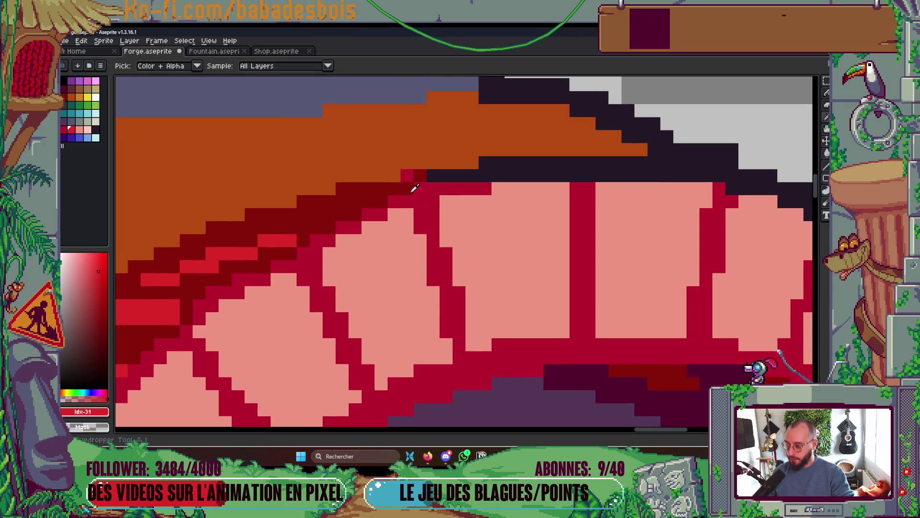
left_click(414, 188)
key("b")
mouse_move(428, 189)
left_mouse_down()
mouse_move(482, 183)
mouse_move(406, 178)
mouse_move(407, 201)
mouse_move(299, 244)
left_mouse_up()
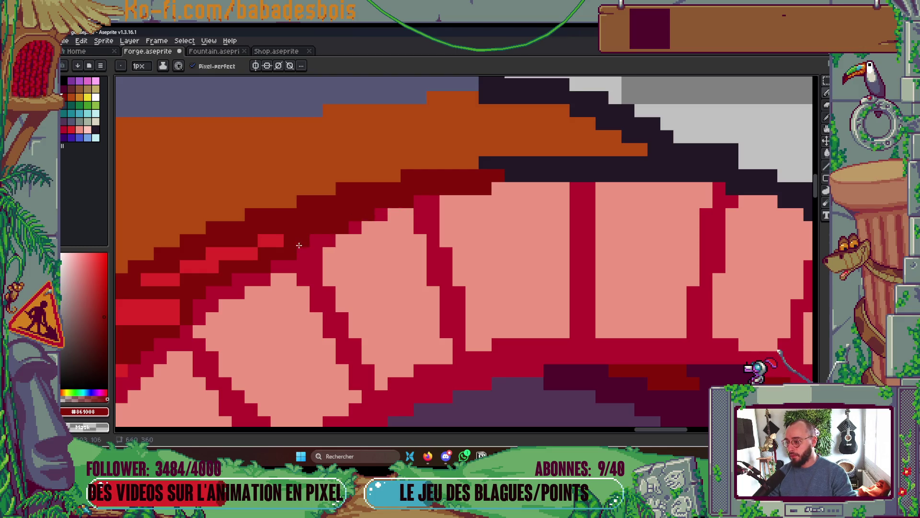
scroll(311, 178, "down", 2)
scroll(391, 255, "down", 1)
key("ctrl+s")
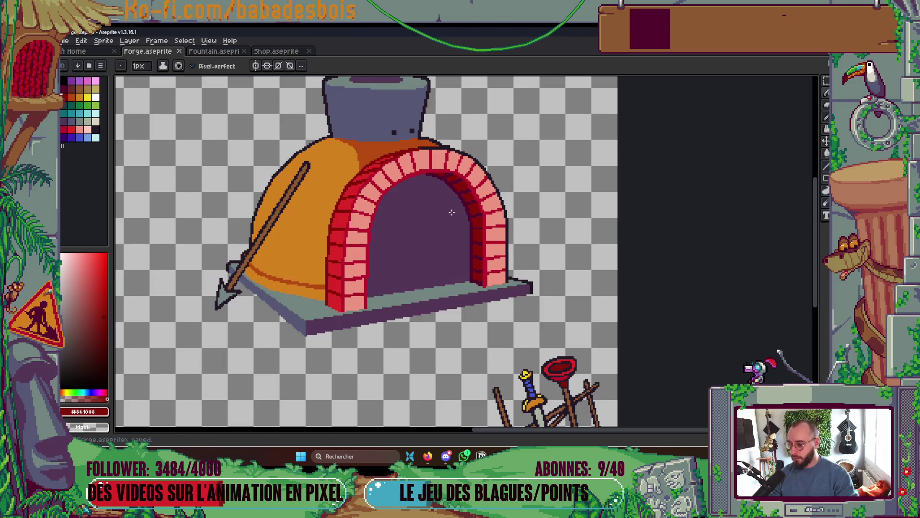
- Sample the inner bricks' dark red, shade the strip beside the crimson column, and save
scroll(451, 212, "down", 1)
scroll(485, 224, "up", 5)
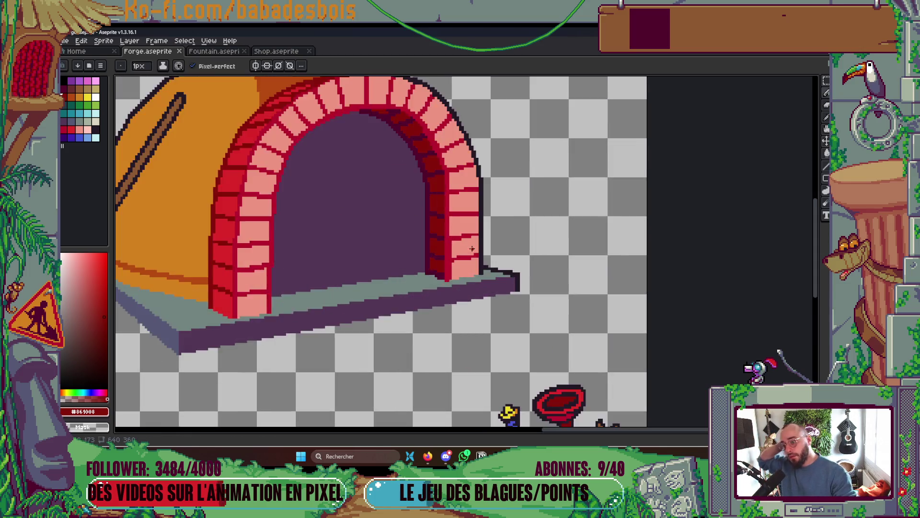
key("alt")
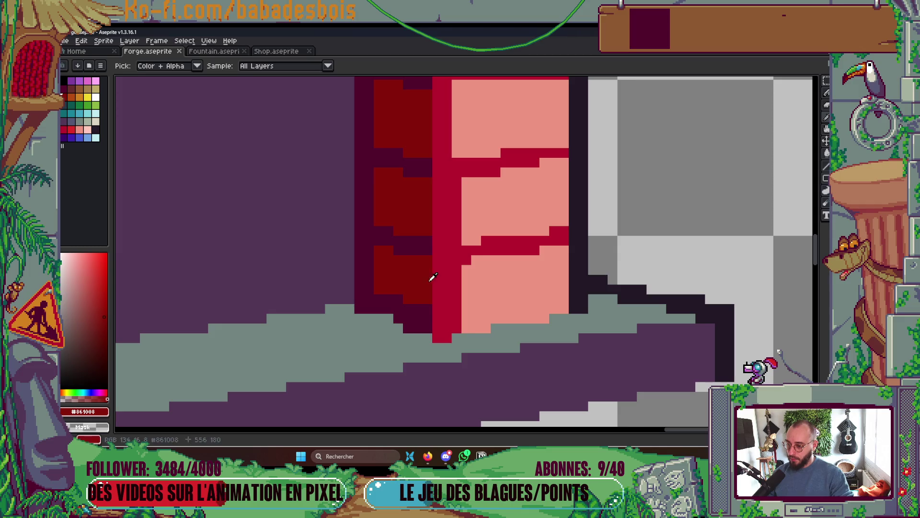
left_click(427, 324, "alt")
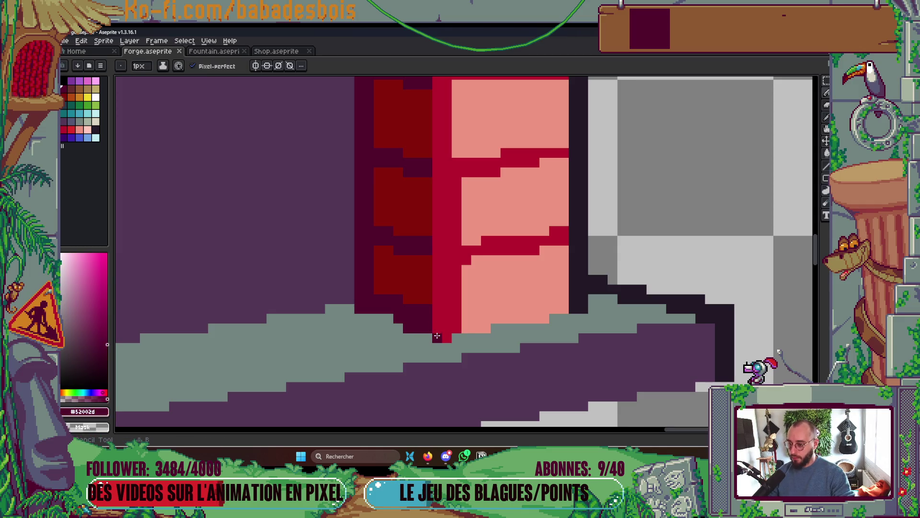
left_click(422, 294, "alt")
mouse_move(443, 297)
left_mouse_down()
mouse_move(437, 267)
mouse_move(434, 300)
left_mouse_up()
left_click_drag(435, 226, 435, 183)
scroll(435, 183, "down", 1)
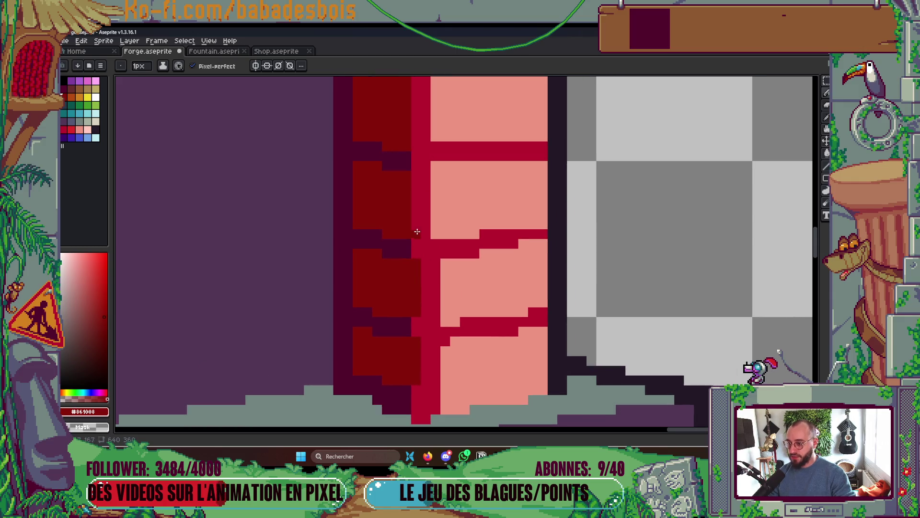
scroll(414, 230, "down", 2)
scroll(435, 205, "down", 3)
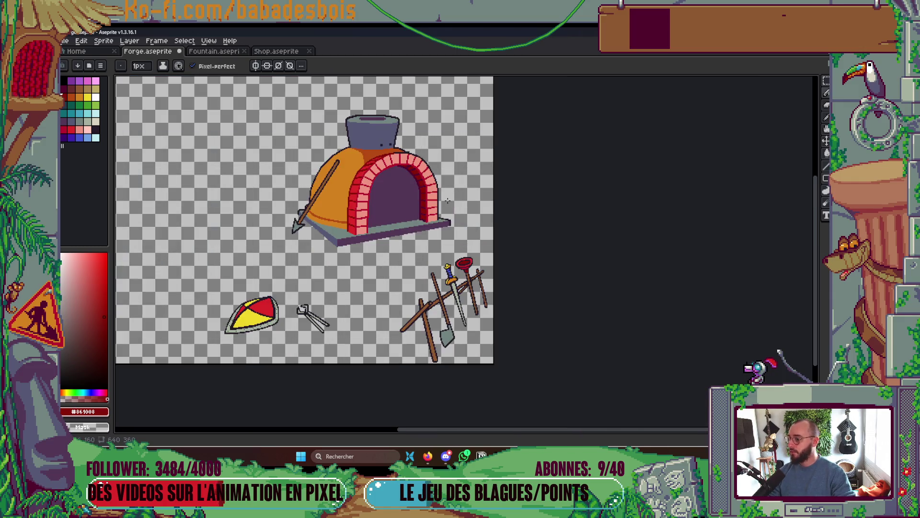
scroll(479, 230, "up", 1)
key("ctrl+s")
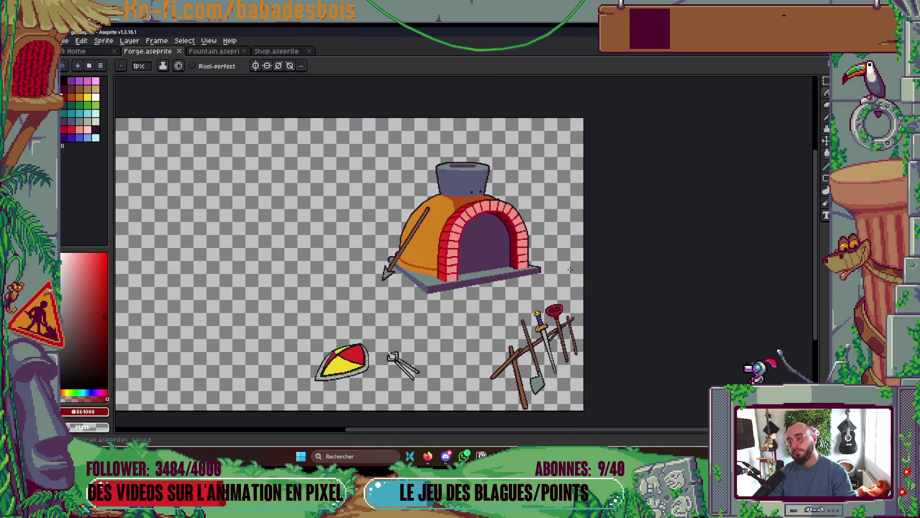
- Zoom around to review the shaded oven arch and show the layers timeline
scroll(570, 270, "down", 1)
scroll(612, 279, "up", 1)
scroll(609, 268, "down", 1)
scroll(613, 288, "up", 1)
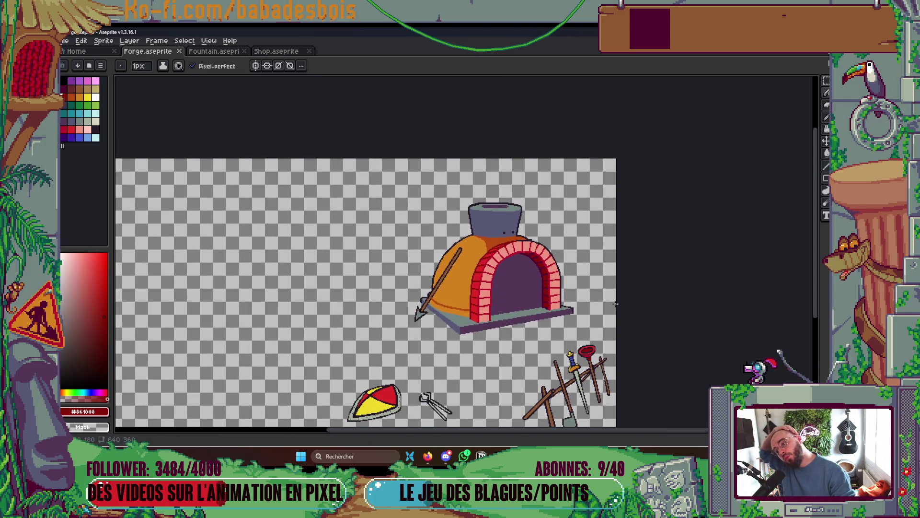
scroll(613, 304, "down", 1)
scroll(625, 319, "up", 1)
scroll(647, 326, "down", 1)
scroll(670, 343, "up", 1)
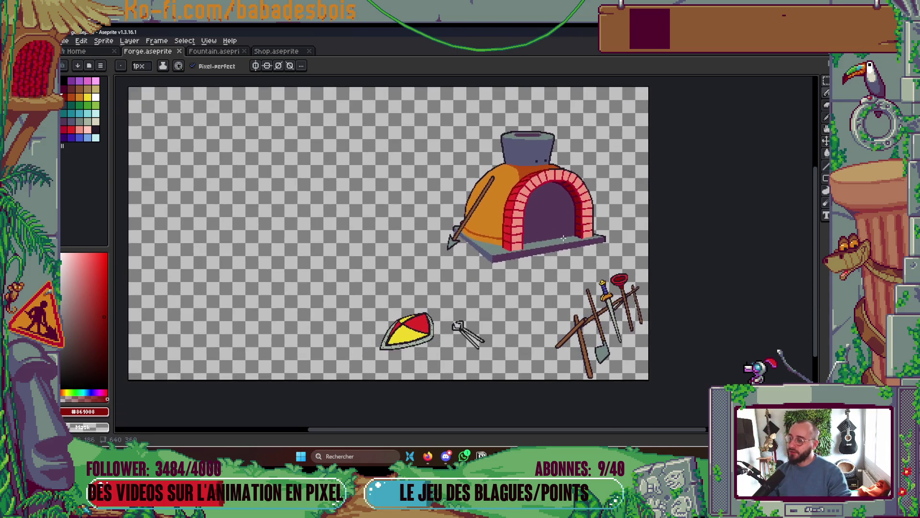
scroll(559, 239, "down", 1)
scroll(559, 238, "up", 1)
key("Tab")
key("Tab")
key("Tab")
key("Tab")
key("Tab")
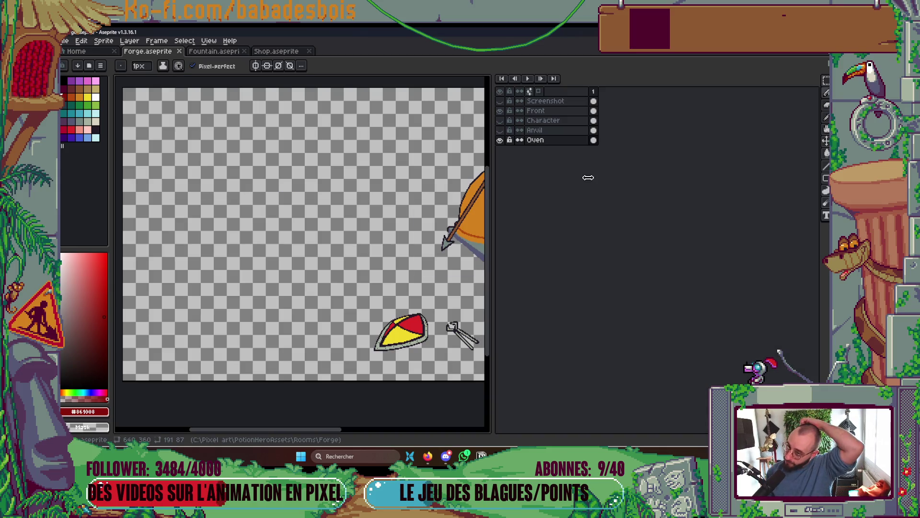
- Turn on the Anvil layer's visibility and hide the timeline to view the scene
left_click(500, 129)
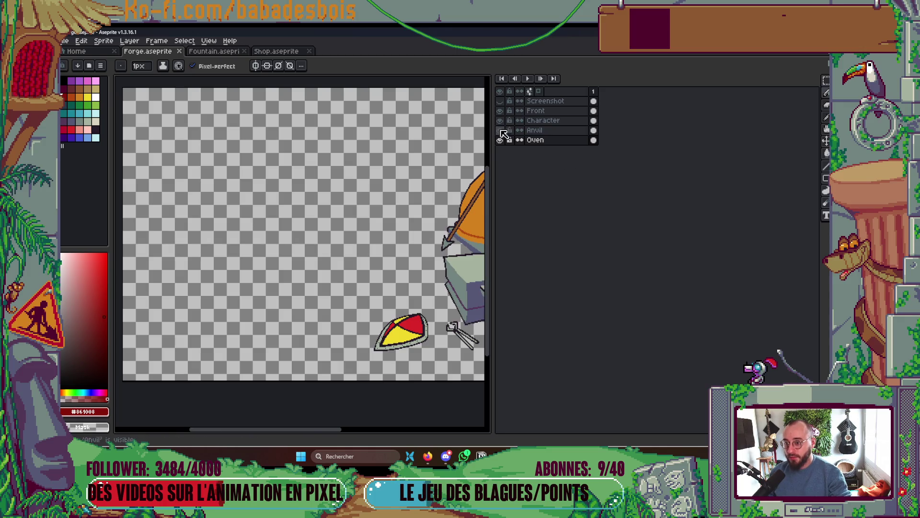
key("Tab")
left_click_drag(554, 287, 551, 288)
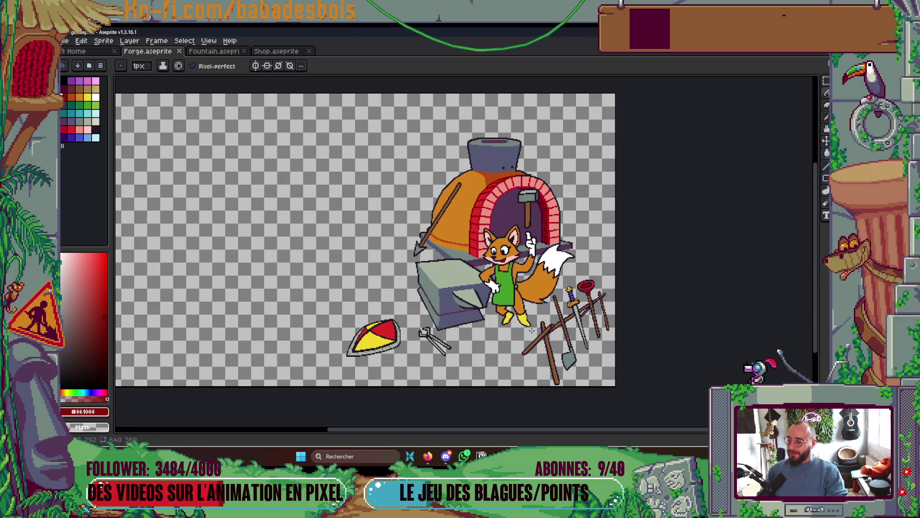
- Repaint the stray pixel on the arch's top edge in the dark outline colour
scroll(533, 220, "up", 6)
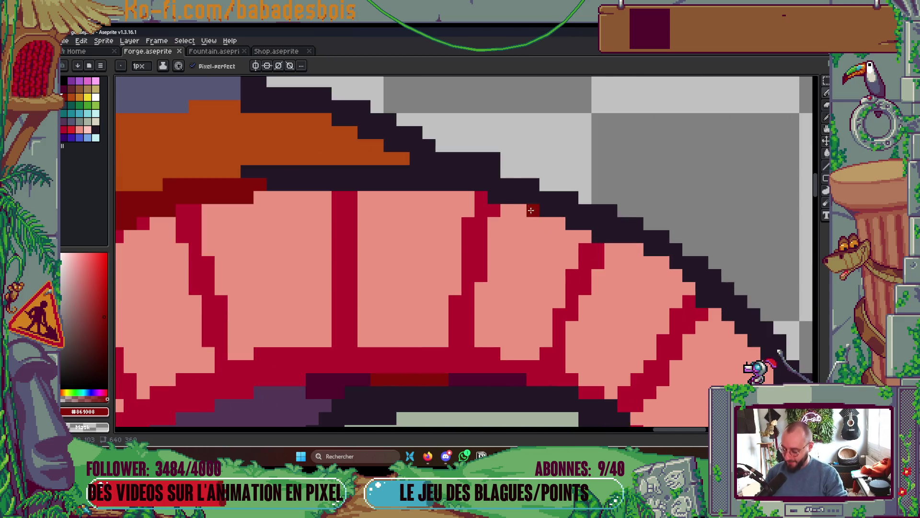
key("b")
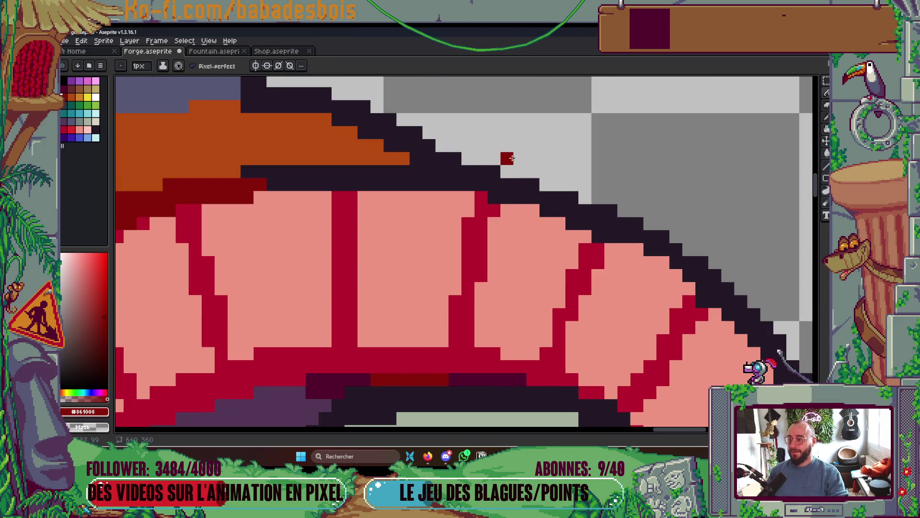
left_click(498, 176)
left_click(467, 163, "alt")
left_click(485, 166)
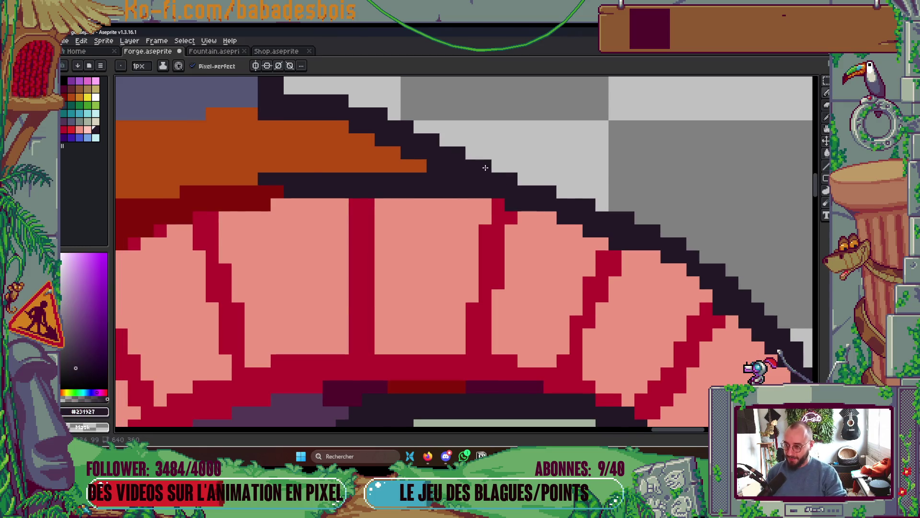
scroll(532, 179, "down", 2)
scroll(531, 178, "down", 4)
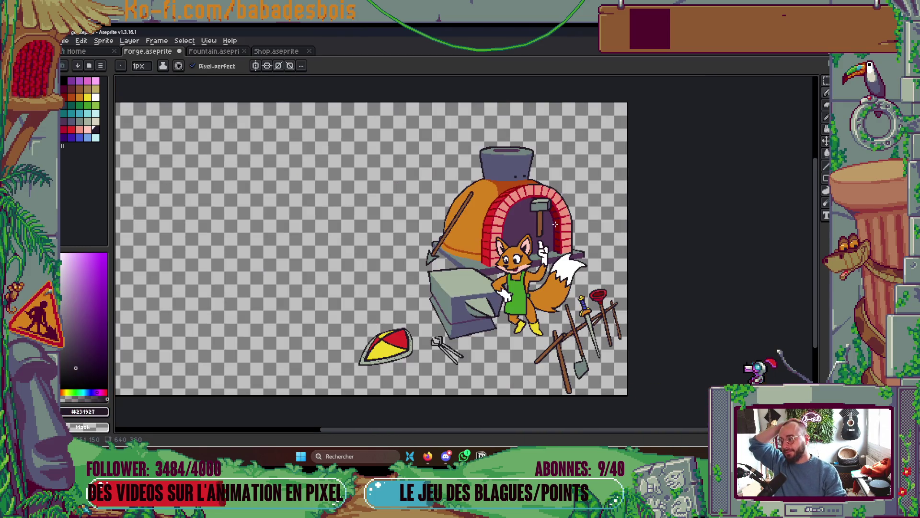
scroll(555, 223, "down", 1)
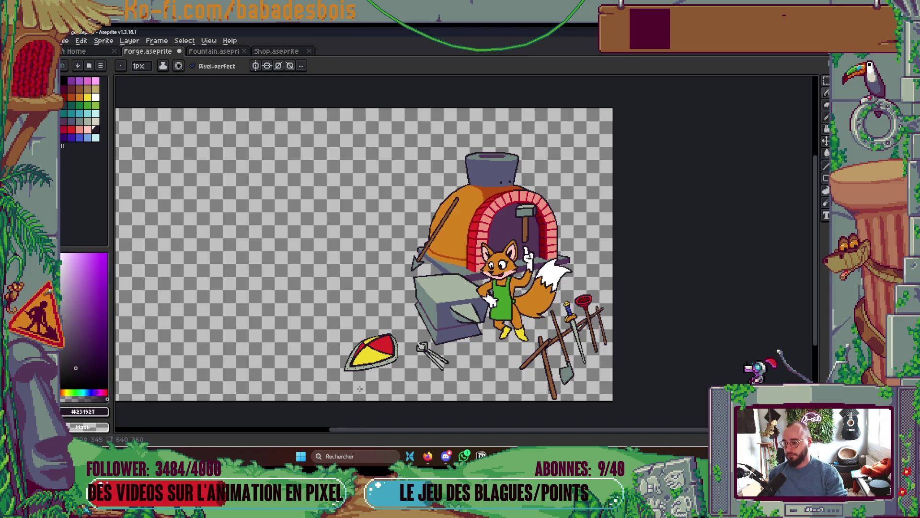
scroll(360, 389, "up", 5)
- Draw dark outline pixels along the shield's bottom edge, patching its gaps
key("i")
key("b")
left_click_drag(346, 307, 474, 306)
left_click(524, 296)
left_click(507, 298)
left_click_drag(580, 288, 590, 286)
left_click(637, 277)
scroll(621, 257, "down", 3)
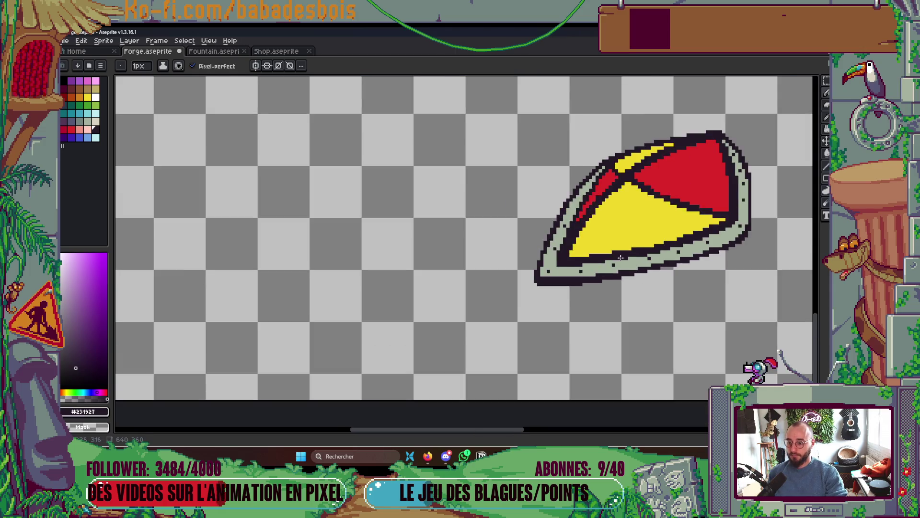
scroll(620, 257, "down", 2)
scroll(595, 258, "up", 3)
- Extend the shield's grey rim along its bottom edge, cover a dark rivet, and save
key("i")
left_click(532, 354)
key("b")
scroll(516, 285, "up", 2)
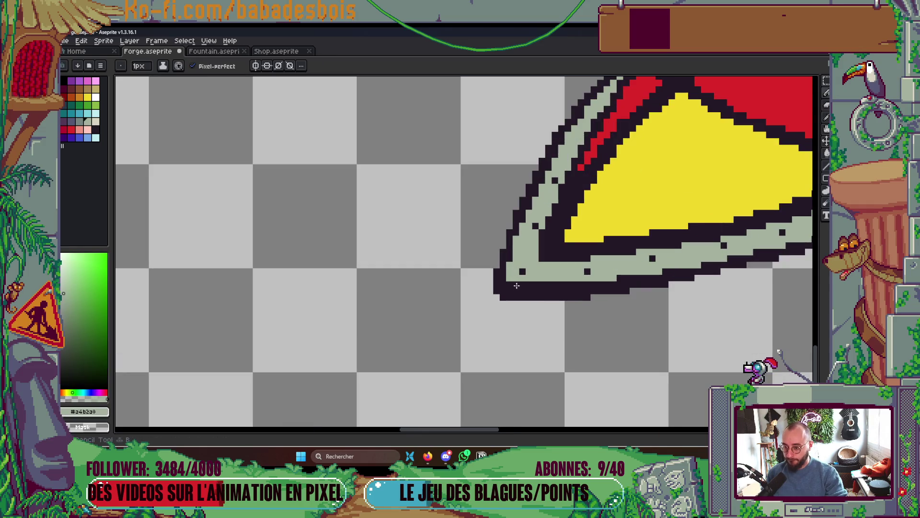
mouse_move(521, 285)
left_mouse_down()
mouse_move(513, 285)
mouse_move(587, 284)
left_mouse_up()
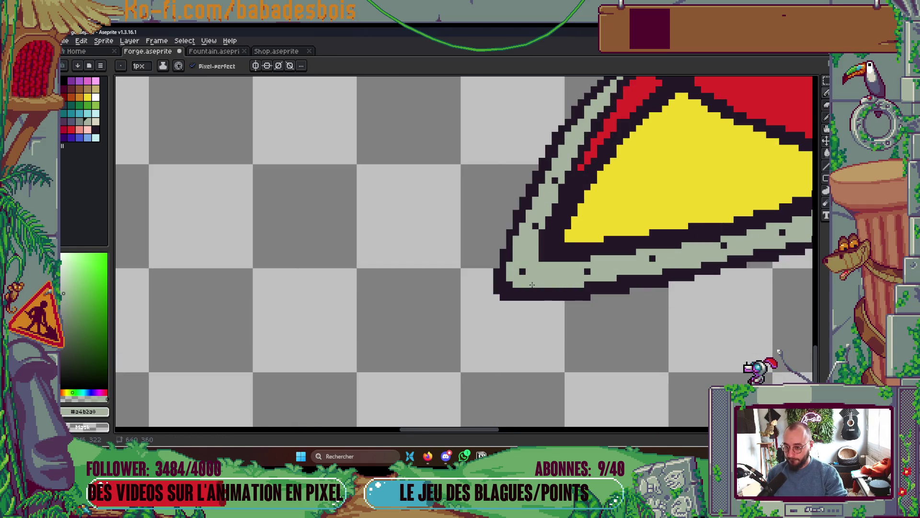
left_click(522, 272)
key("ctrl+s")
- Fill the shield's dark divider with the shield's red and save
scroll(639, 223, "up", 1)
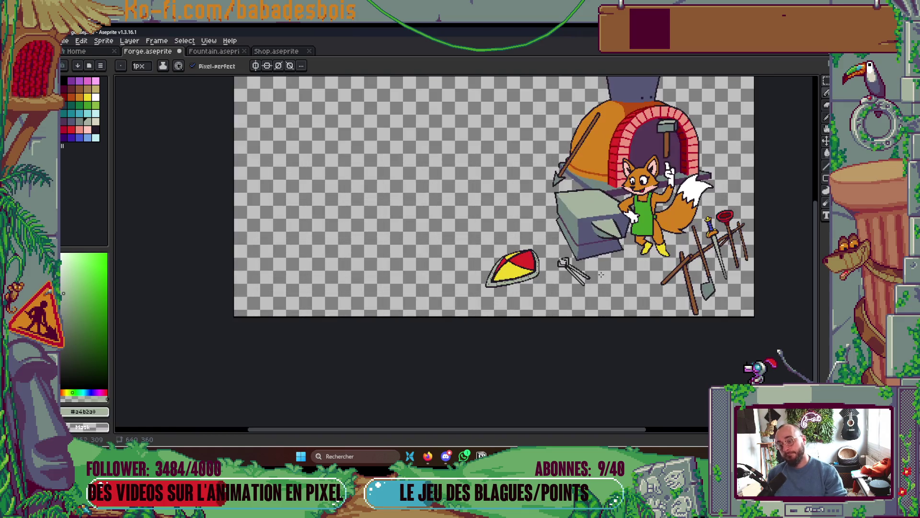
scroll(478, 296, "up", 3)
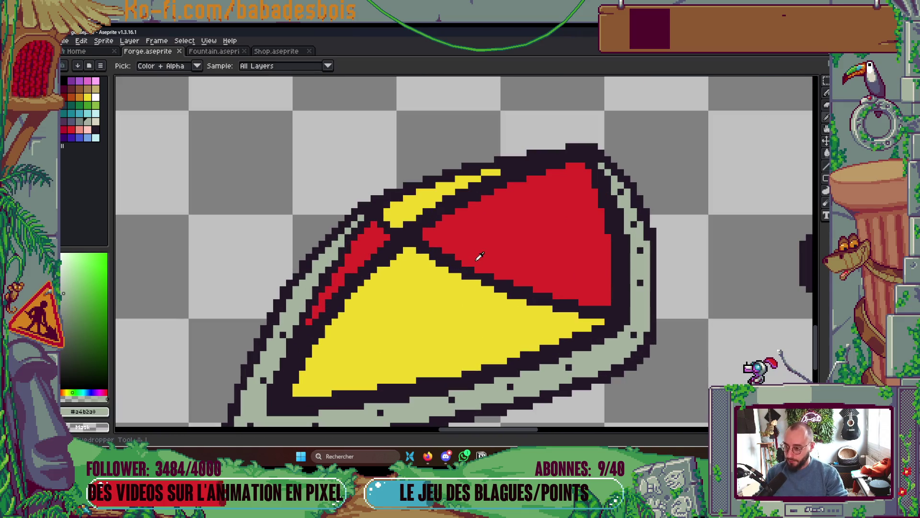
scroll(454, 278, "up", 1)
left_click(478, 256, "alt")
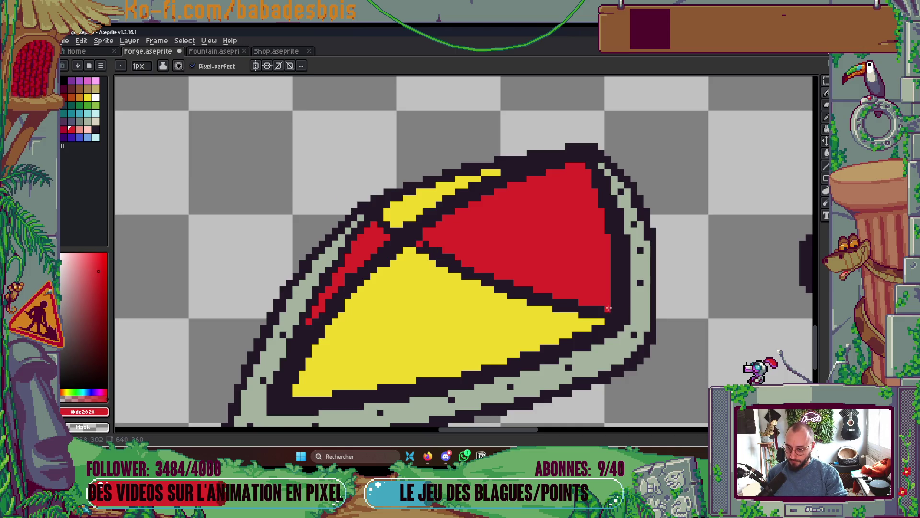
key("g")
left_click(594, 314)
scroll(593, 314, "down", 2)
key("v")
key("ctrl+s")
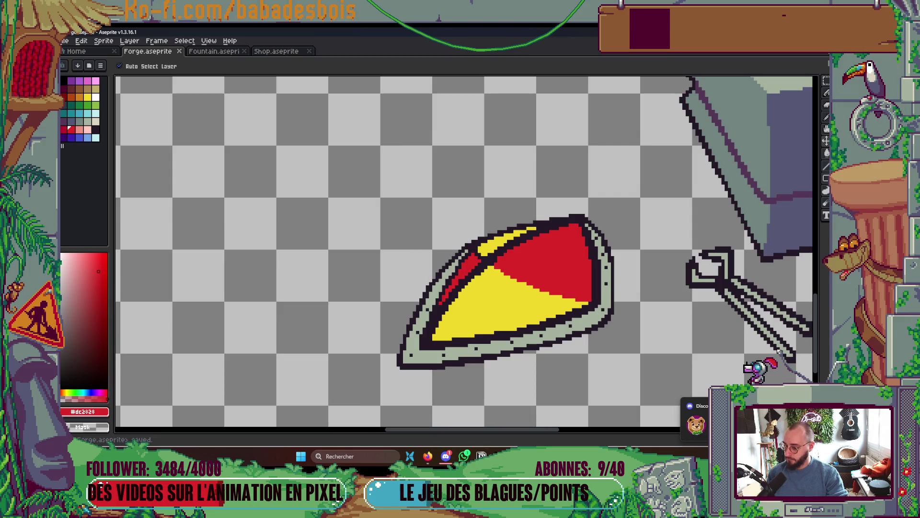
- Draw a straight yellow line along the shield's top edge and cover dark pixels in the band
left_click(446, 456)
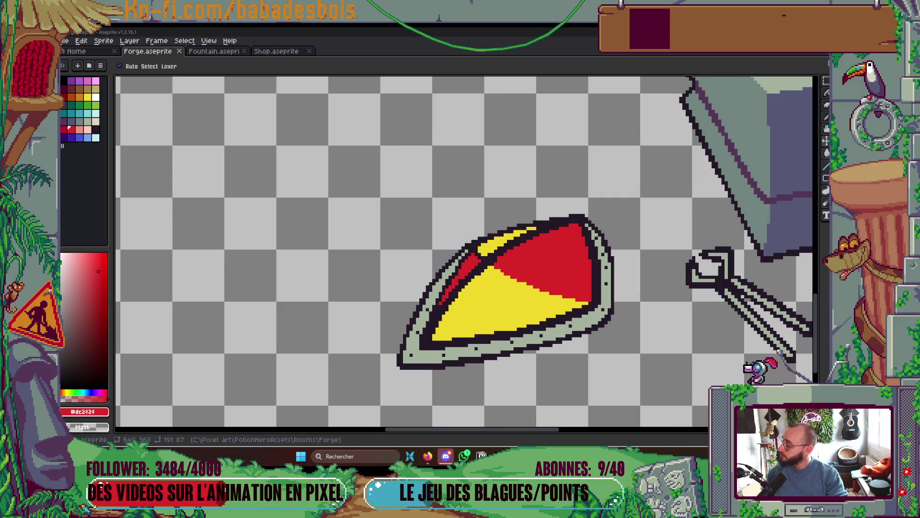
key("g")
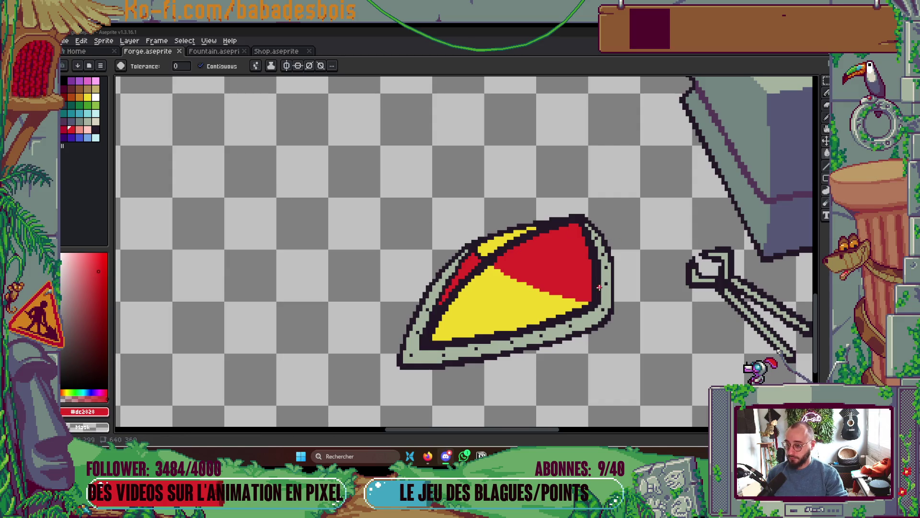
scroll(599, 287, "up", 4)
key("Tab")
key("Tab")
scroll(485, 219, "up", 1)
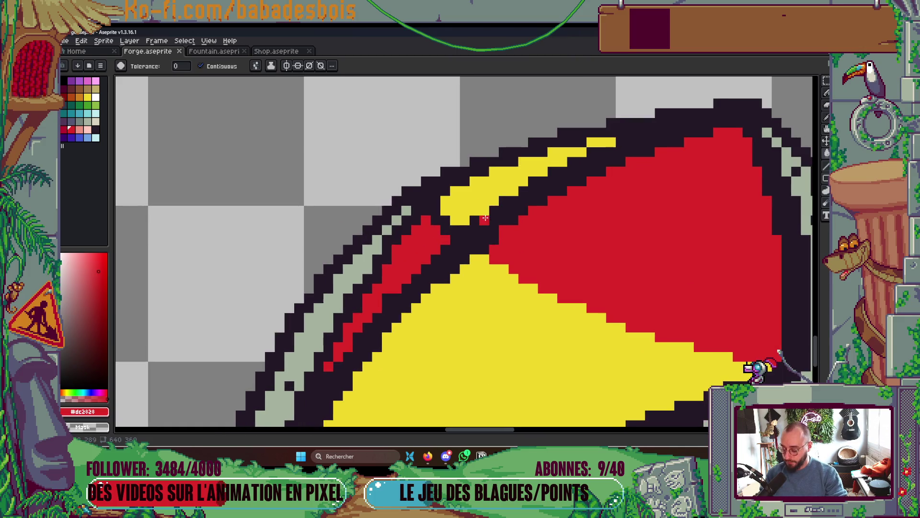
key("b")
left_click(479, 211, "alt")
left_click(474, 231)
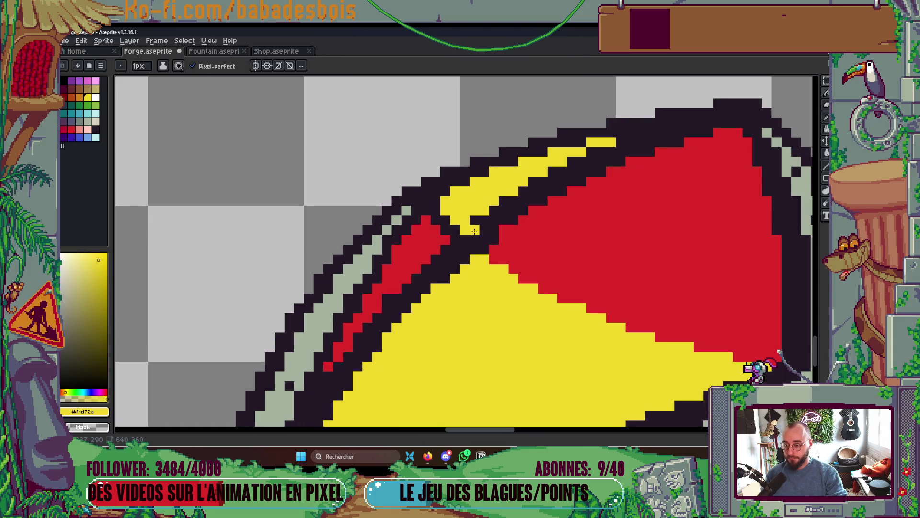
key("shift")
left_click(621, 144, "shift")
mouse_move(592, 151)
left_mouse_down()
mouse_move(474, 220)
mouse_move(549, 171)
left_mouse_up()
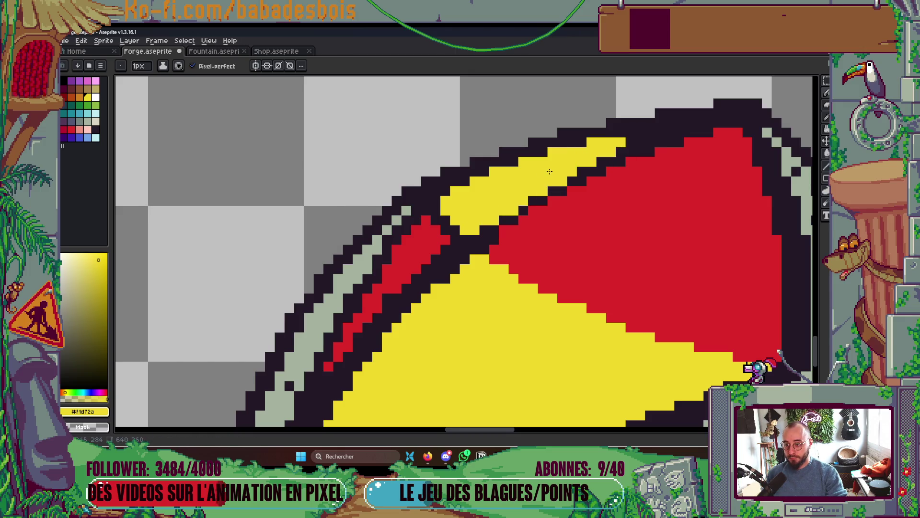
- Show the timeline and open its settings popup
scroll(550, 171, "down", 3)
scroll(527, 216, "up", 3)
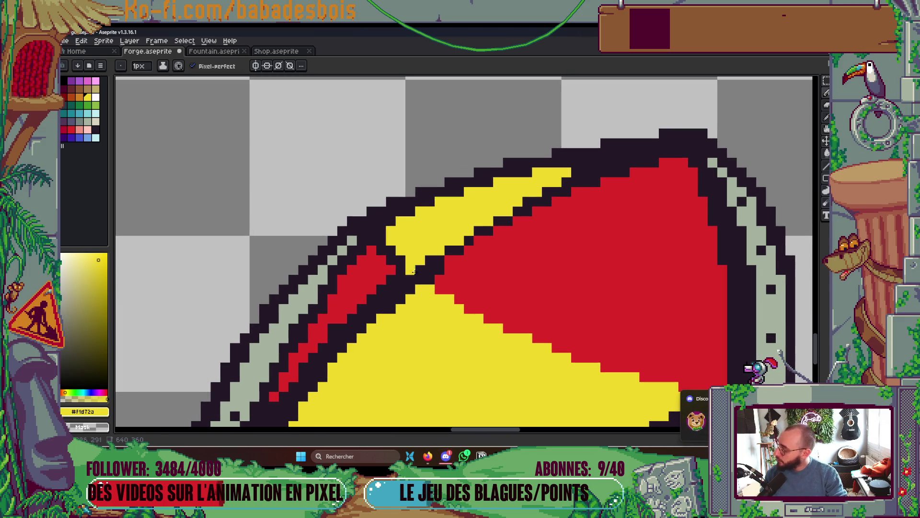
scroll(216, 325, "right", 2)
key("Tab")
key("Tab")
scroll(403, 287, "down", 1)
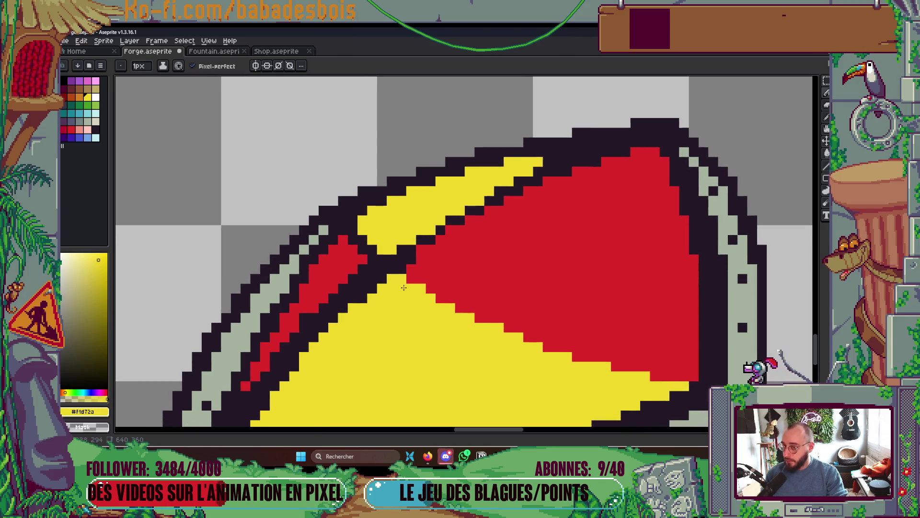
key("Tab")
left_click(529, 91)
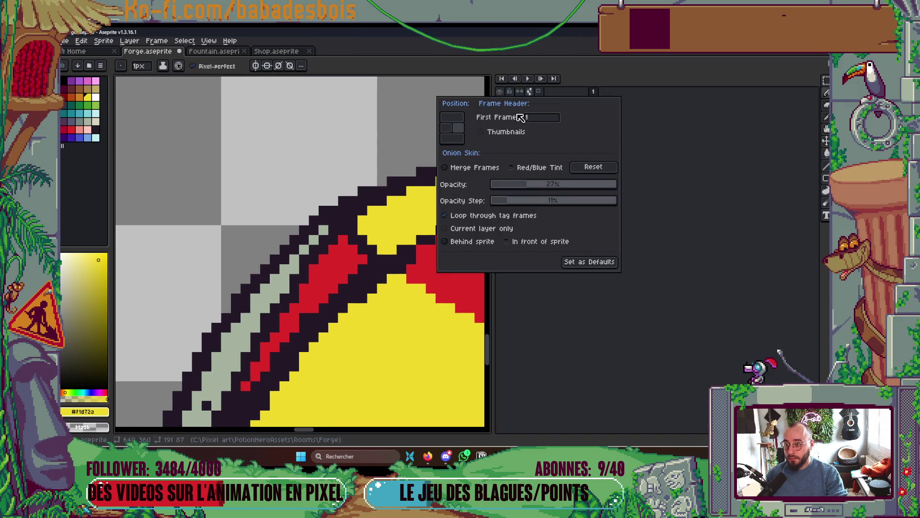
- Dock the timeline below the canvas and screenshot the timeline settings popup
left_click(451, 138)
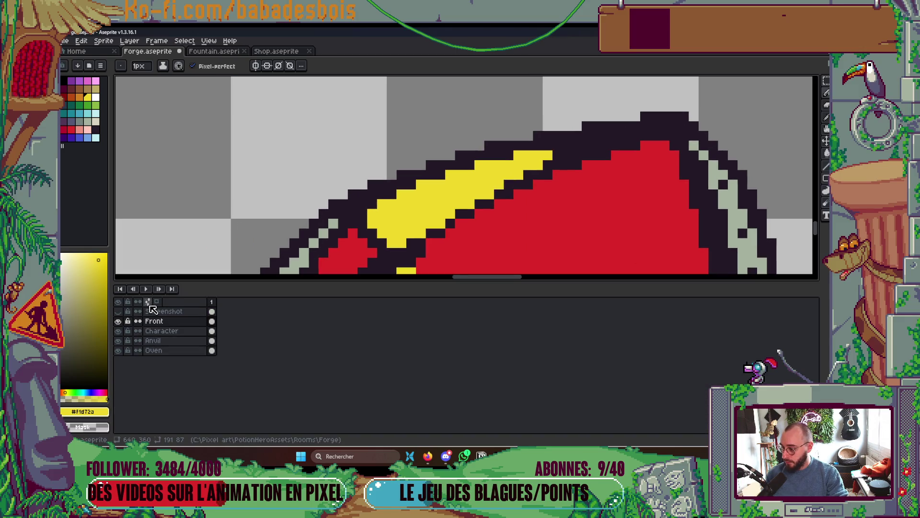
key("super+shift+s")
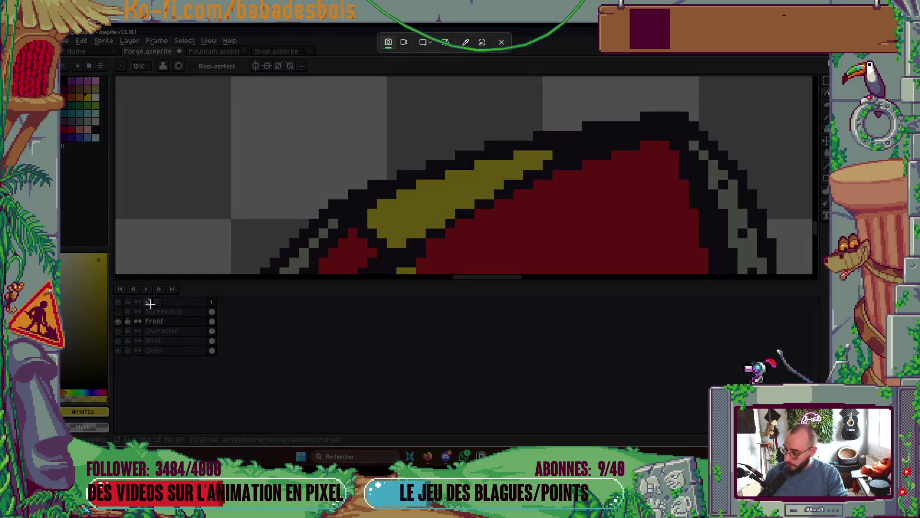
left_click_drag(86, 233, 258, 395)
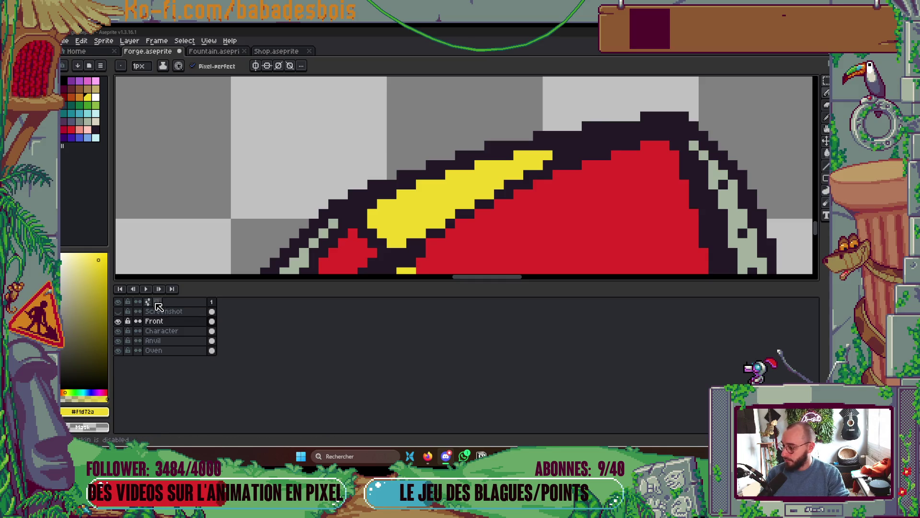
left_click(147, 302)
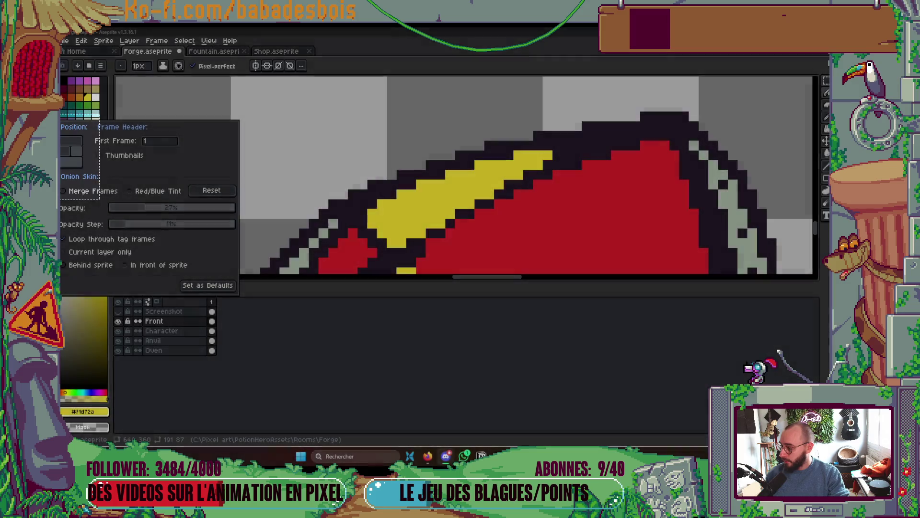
left_click_drag(99, 199, 99, 199)
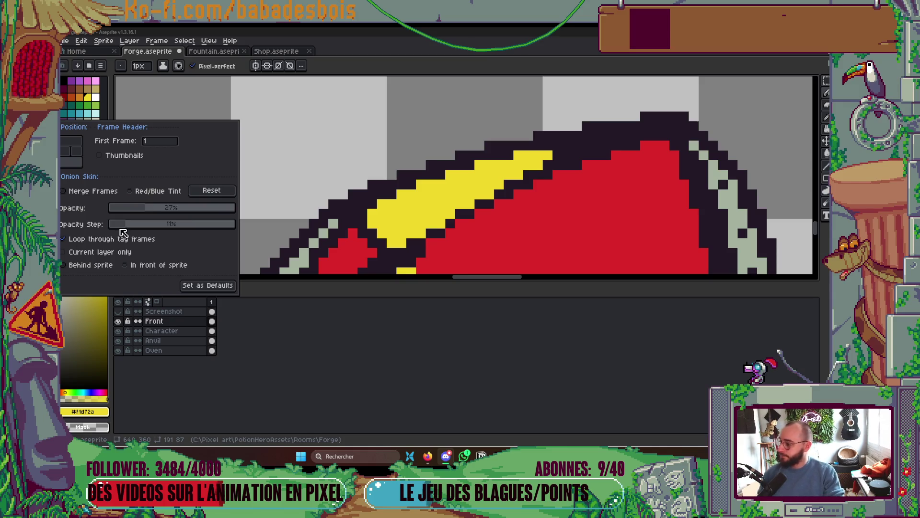
- Close the timeline settings and hide the timeline to enlarge the canvas
left_click(349, 224)
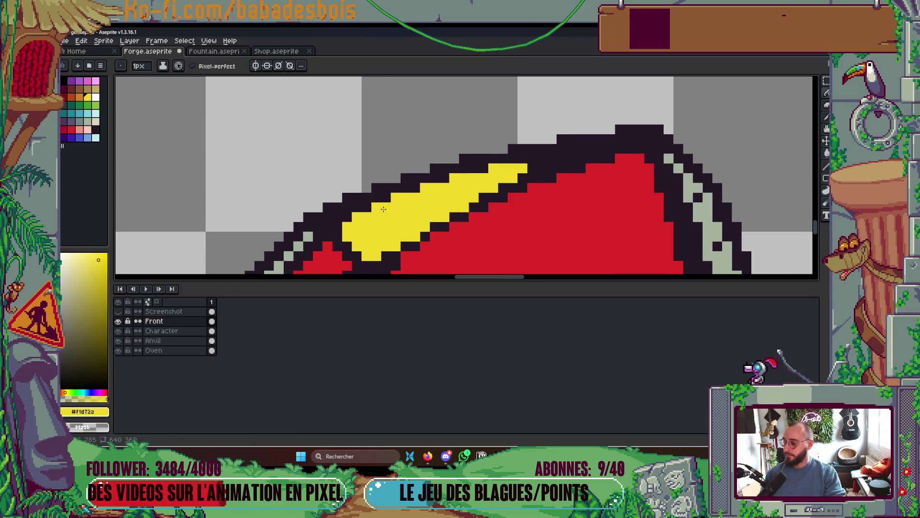
key("Tab")
scroll(383, 209, "down", 4)
scroll(464, 240, "up", 3)
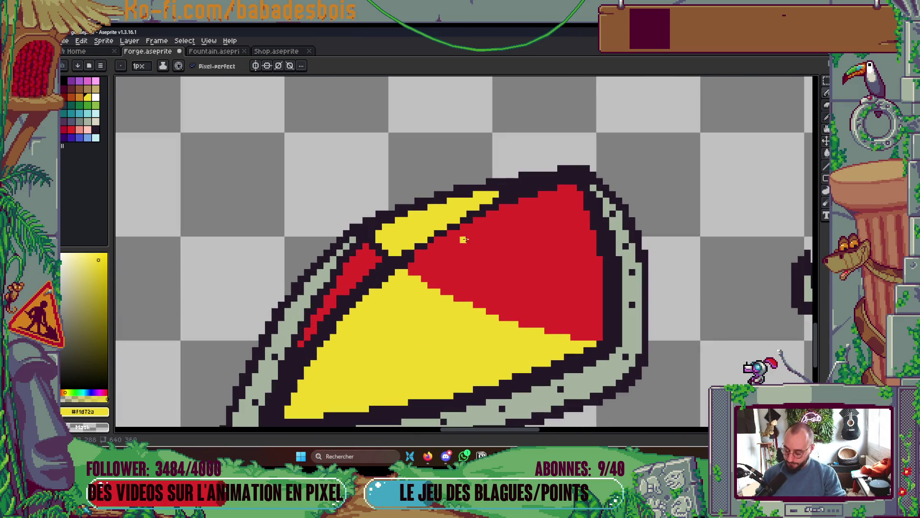
- Add yellow pixels along the shield's top edge using the shield's own yellow
left_click(432, 257, "alt")
scroll(403, 257, "up", 1)
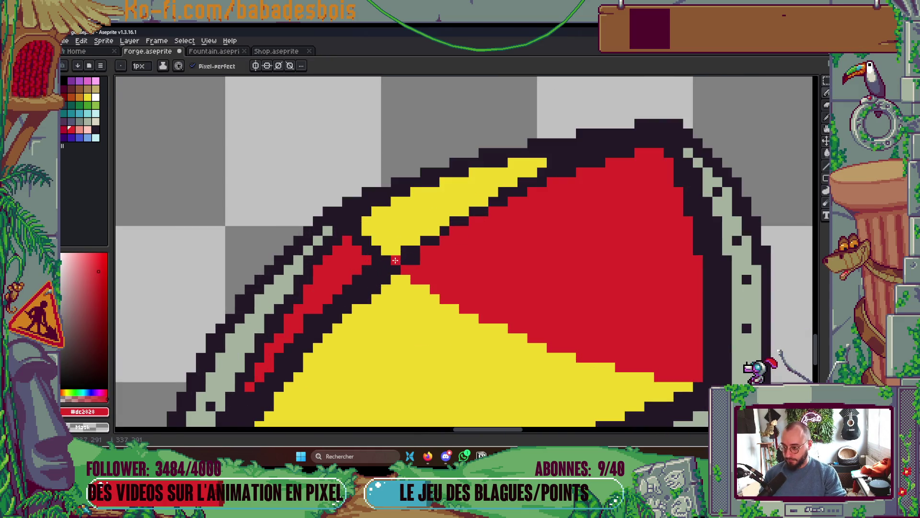
left_click_drag(430, 261, 406, 293)
key("alt")
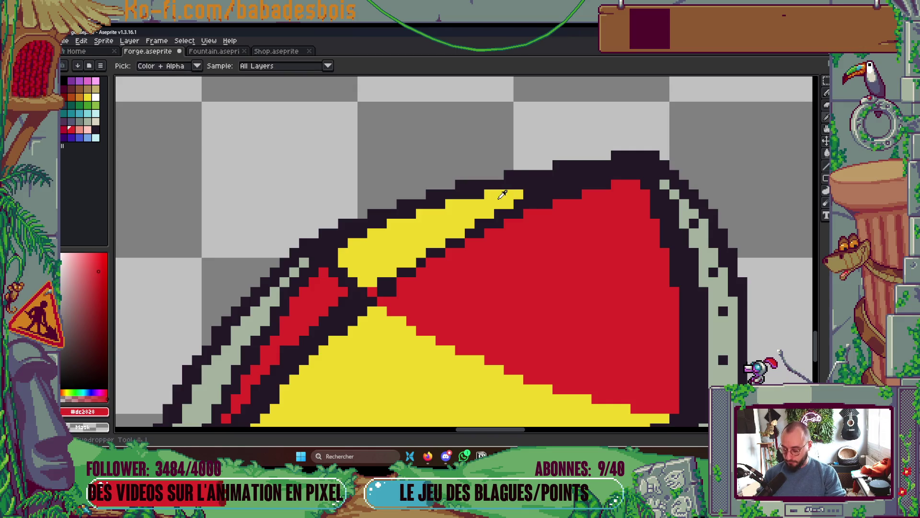
left_click(502, 193, "alt")
left_click_drag(536, 194, 599, 182)
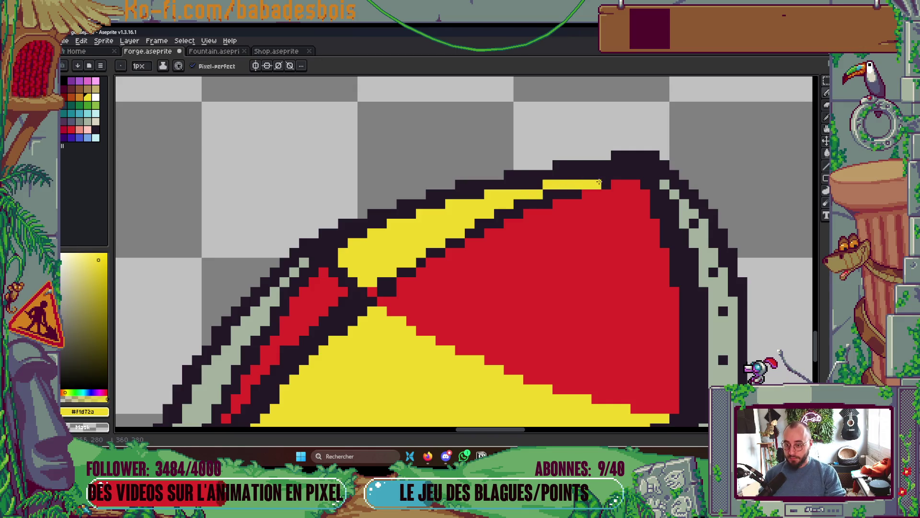
- Clean the dark line off the yellow/red diagonal and turn a stray yellow pixel red
key("g")
left_click(480, 230)
key("b")
left_click_drag(455, 242, 378, 290)
scroll(379, 288, "down", 3)
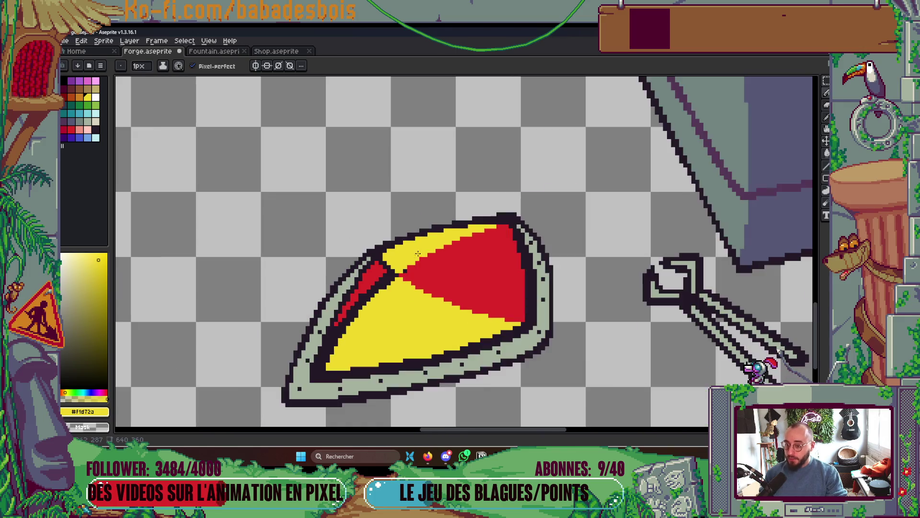
scroll(427, 264, "up", 2)
left_click(433, 268, "alt")
left_click(391, 276)
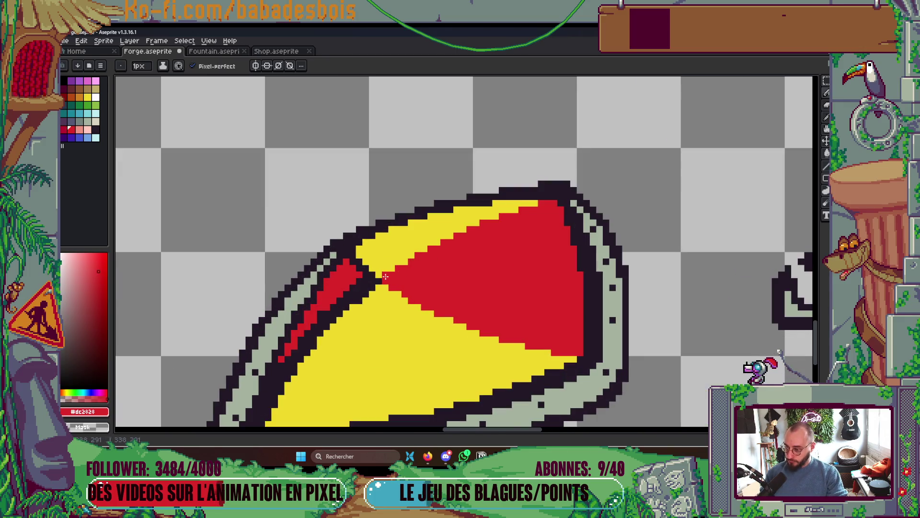
- Paint two shield pixels red and fill a small dark block with red
scroll(479, 273, "down", 5)
scroll(524, 270, "up", 1)
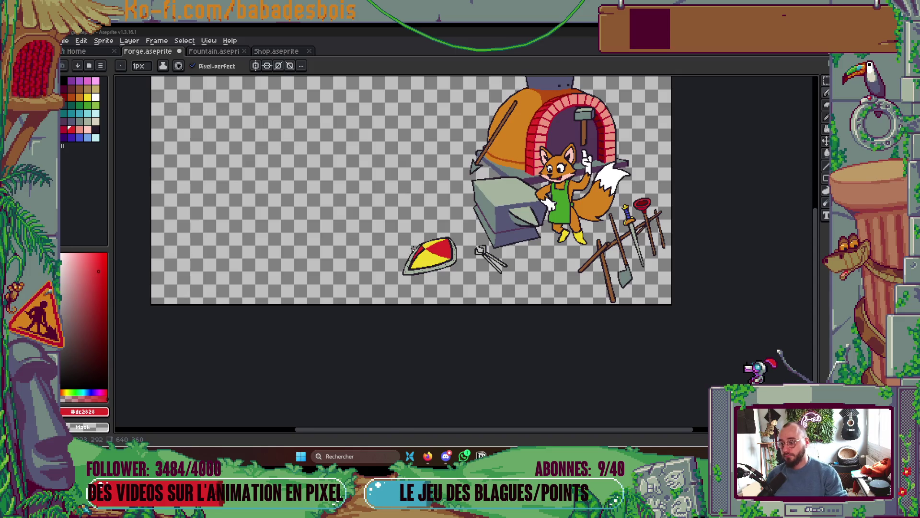
scroll(460, 278, "up", 4)
key("i")
scroll(448, 199, "up", 2)
key("b")
left_click(410, 122)
left_click(410, 135)
key("g")
left_click(423, 143)
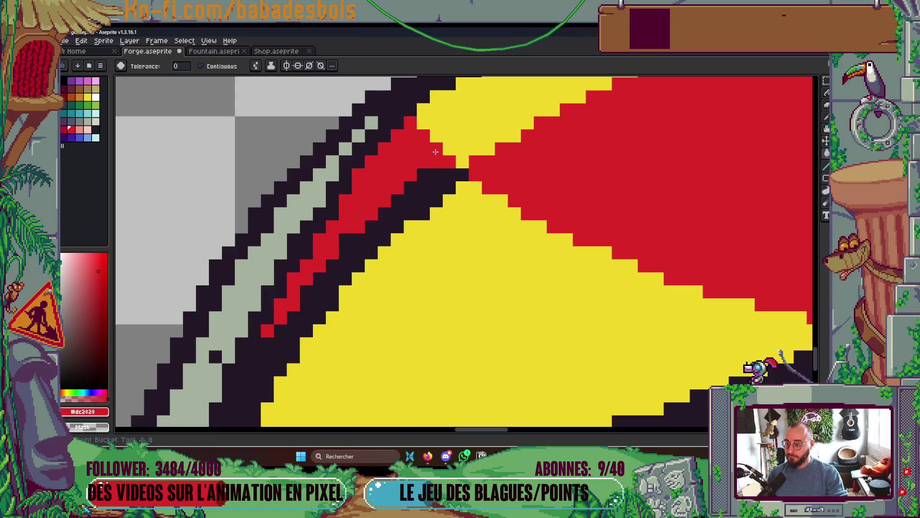
scroll(455, 161, "down", 5)
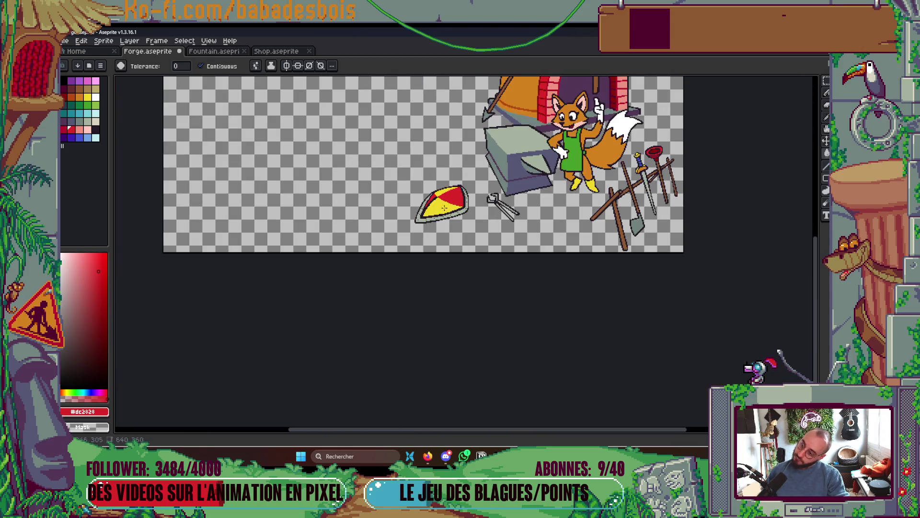
scroll(443, 207, "up", 5)
- Draw a red line along the yellow's left edge and fill the inner dark line red
key("i")
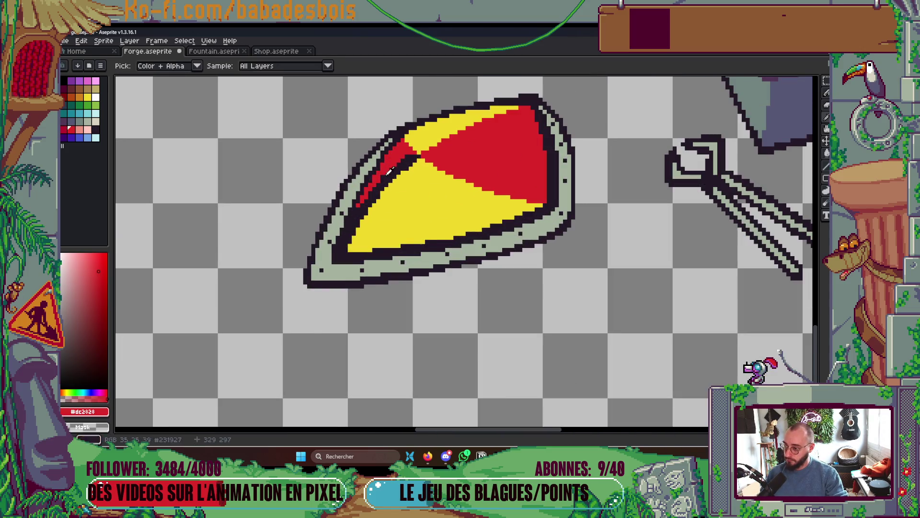
scroll(389, 171, "up", 2)
key("b")
left_click(334, 264)
mouse_move(333, 263)
left_mouse_down()
mouse_move(343, 229)
mouse_move(354, 226)
left_mouse_up()
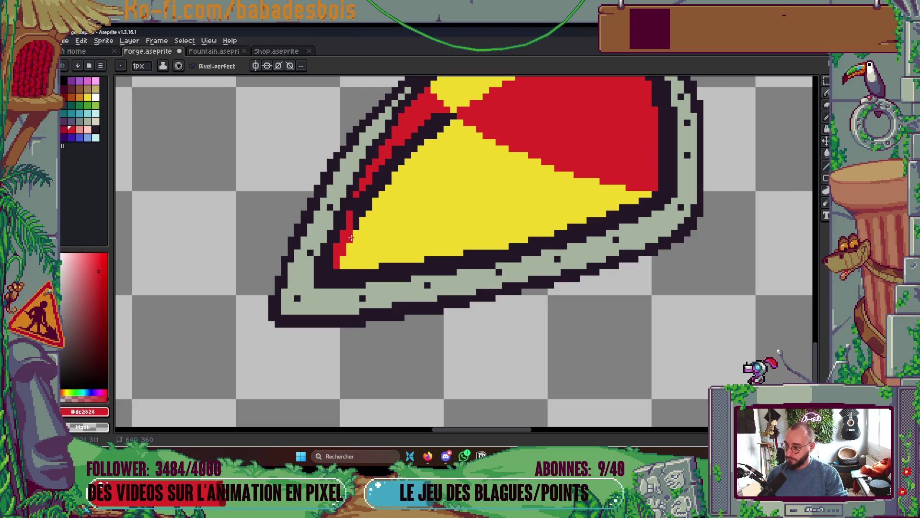
key("g")
left_click(357, 201)
scroll(356, 202, "down", 4)
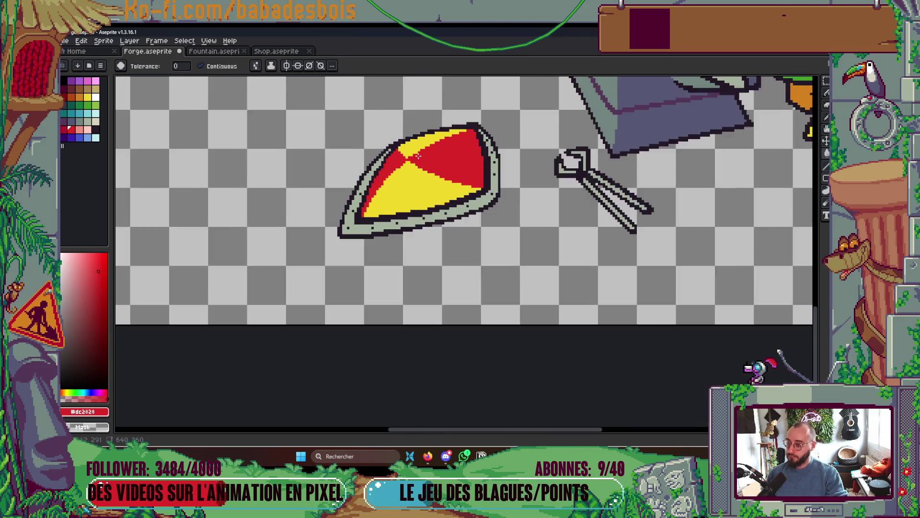
scroll(442, 155, "up", 3)
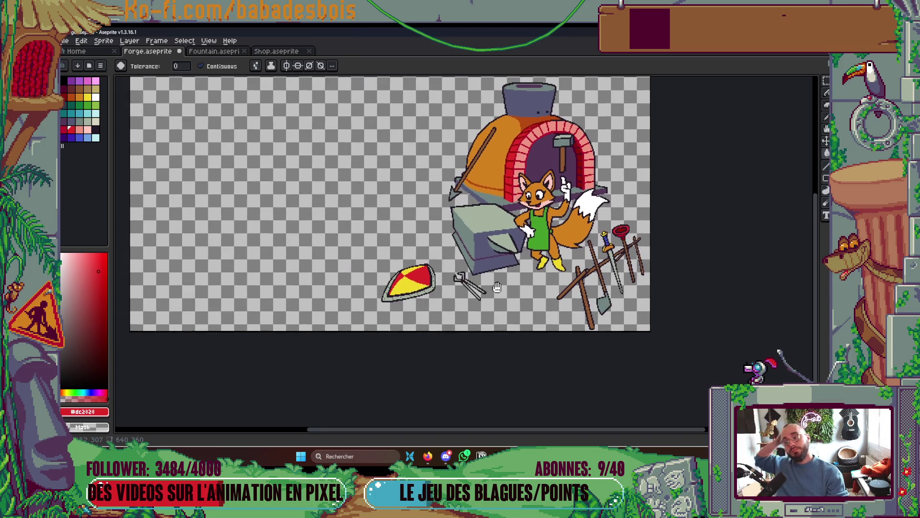
- Pick the rim grey and try filling the shield outline with it, then undo
scroll(487, 263, "up", 1)
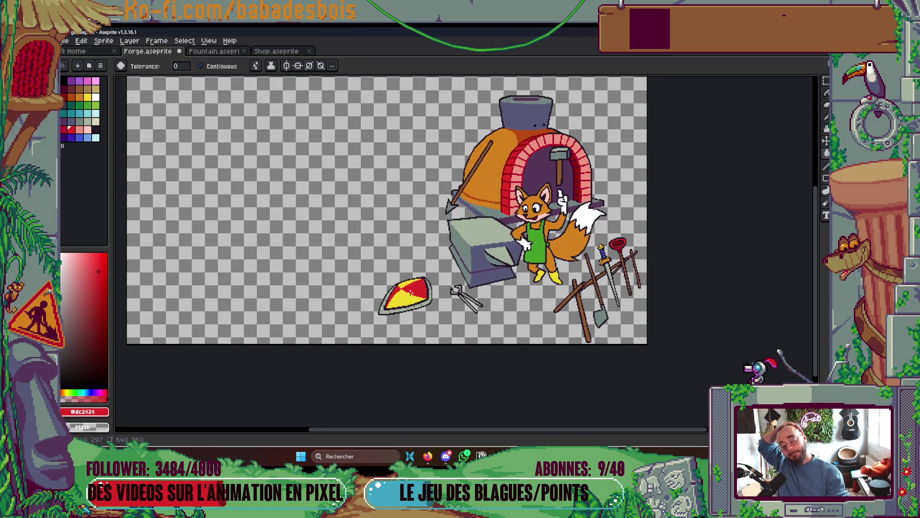
scroll(410, 291, "up", 2)
scroll(405, 314, "up", 1)
key("i")
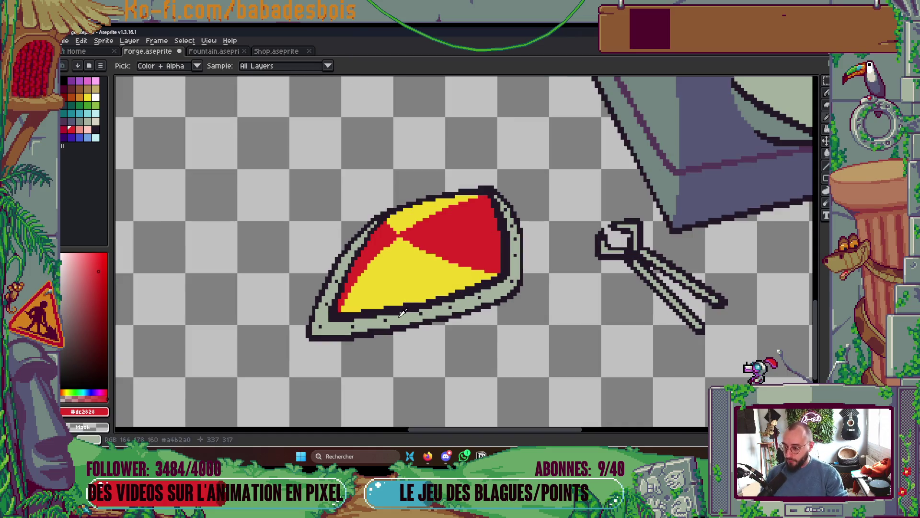
left_click(402, 313)
key("g")
left_click(402, 313)
key("ctrl+z")
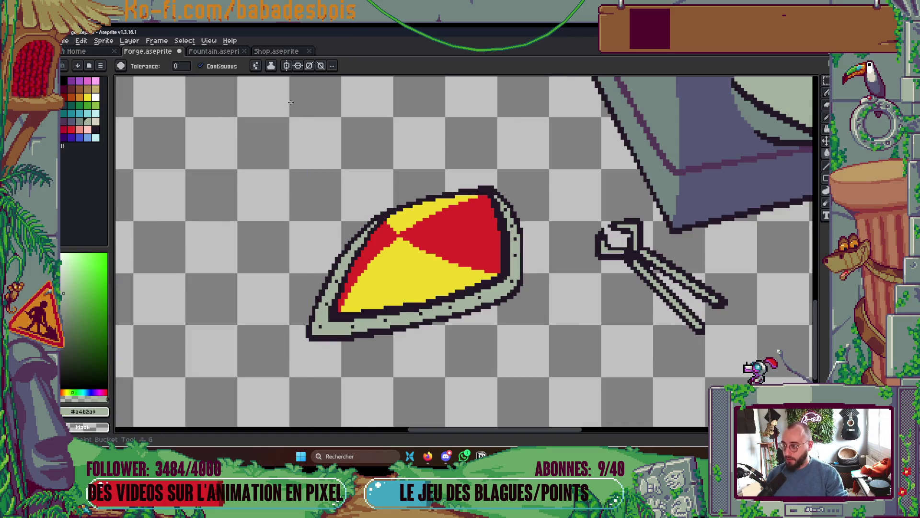
- Add grey pixels along the shield's top edge and fill its inner border grey
key("b")
scroll(336, 167, "up", 1)
scroll(379, 225, "up", 2)
left_click(366, 228)
left_click(381, 226)
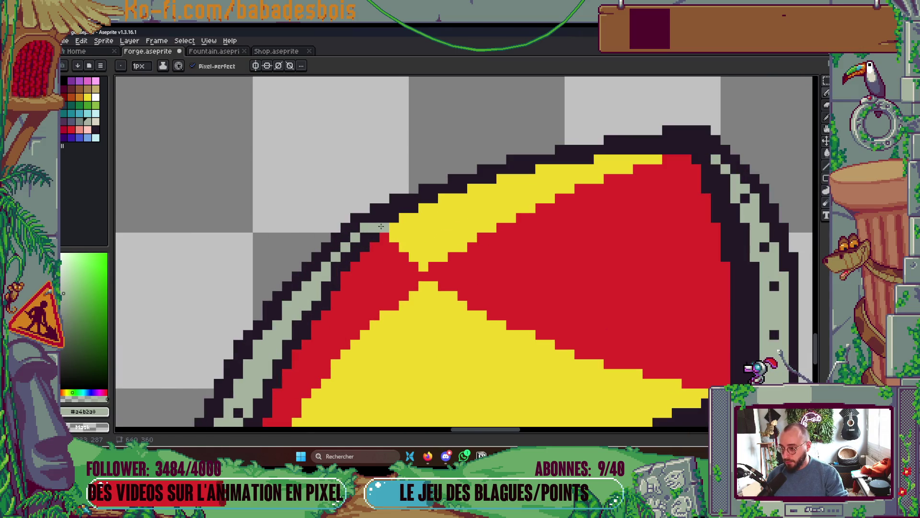
scroll(380, 227, "down", 2)
scroll(524, 196, "up", 1)
scroll(524, 196, "up", 1)
key("g")
left_click(526, 201)
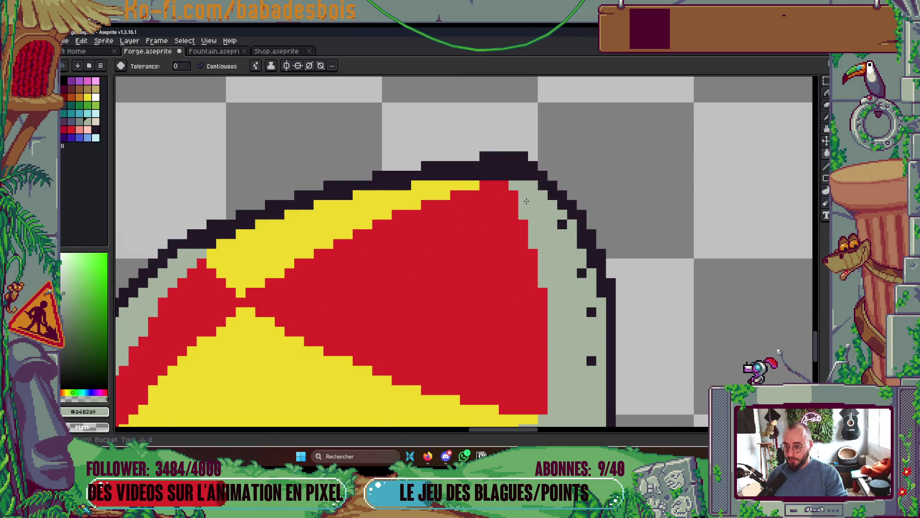
scroll(526, 201, "down", 8)
- Save the forge drawing and bring the timeline panel back
key("ctrl+s")
scroll(550, 234, "up", 1)
key("Tab")
key("Tab")
scroll(457, 252, "up", 4)
- Widen the shield's red band by adding red pixels along its left edge
key("b")
left_click(478, 262, "alt")
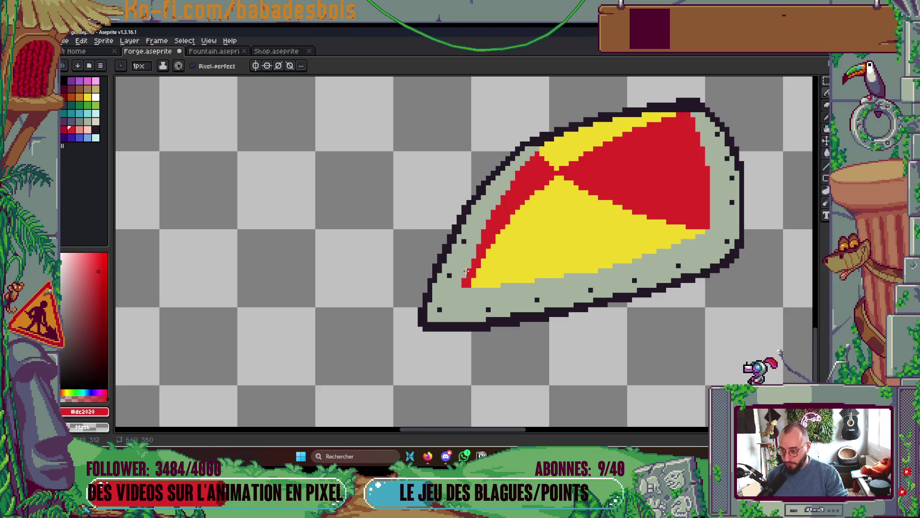
scroll(466, 271, "up", 2)
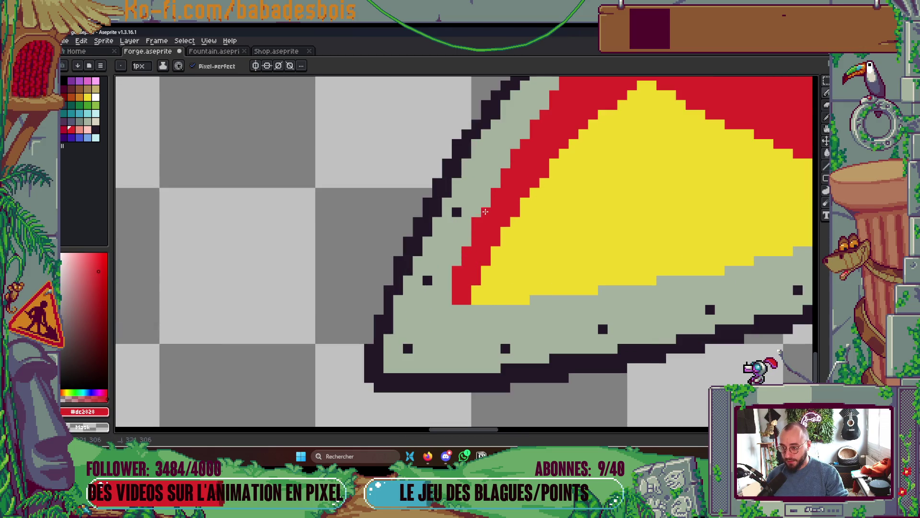
mouse_move(489, 192)
left_mouse_down()
mouse_move(453, 250)
mouse_move(508, 153)
mouse_move(445, 236)
left_mouse_up()
left_click(468, 217)
left_click(437, 245)
mouse_move(420, 333)
left_mouse_down()
mouse_move(462, 271)
mouse_move(419, 310)
left_mouse_up()
scroll(476, 234, "down", 5)
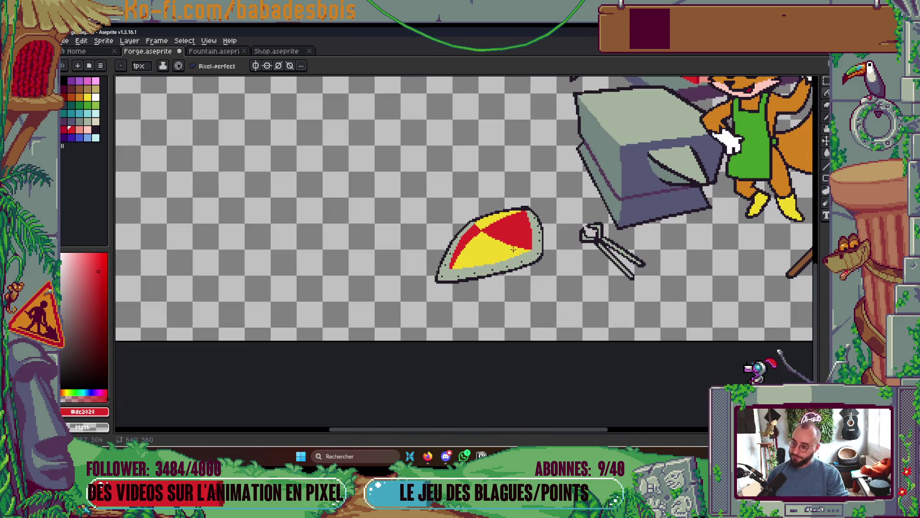
scroll(529, 241, "up", 2)
scroll(456, 225, "up", 2)
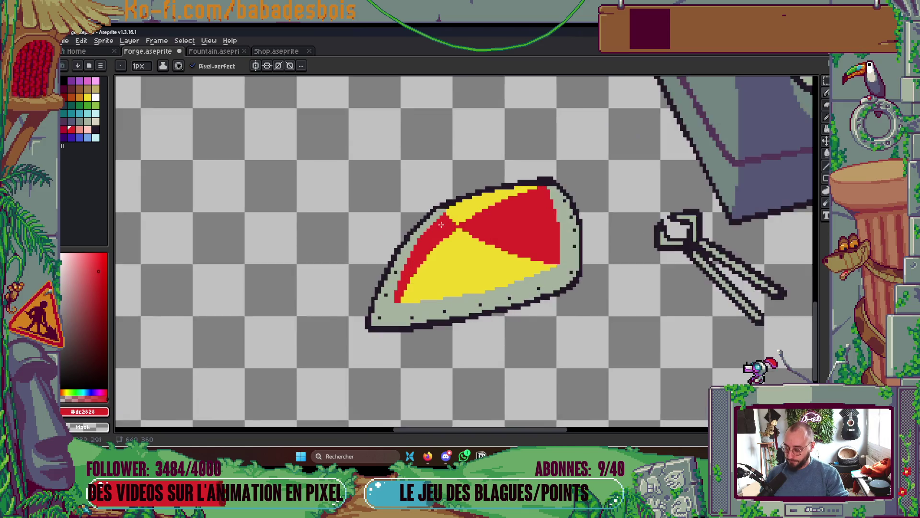
- Thicken the dark outline along the shield's upper-left and upper-right edges
left_click(437, 203, "alt")
left_click_drag(446, 196, 408, 236)
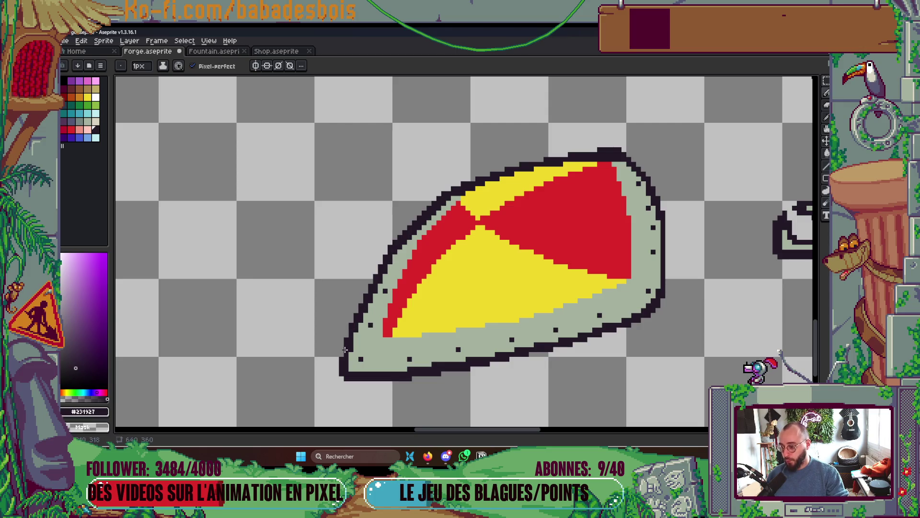
scroll(431, 360, "down", 2)
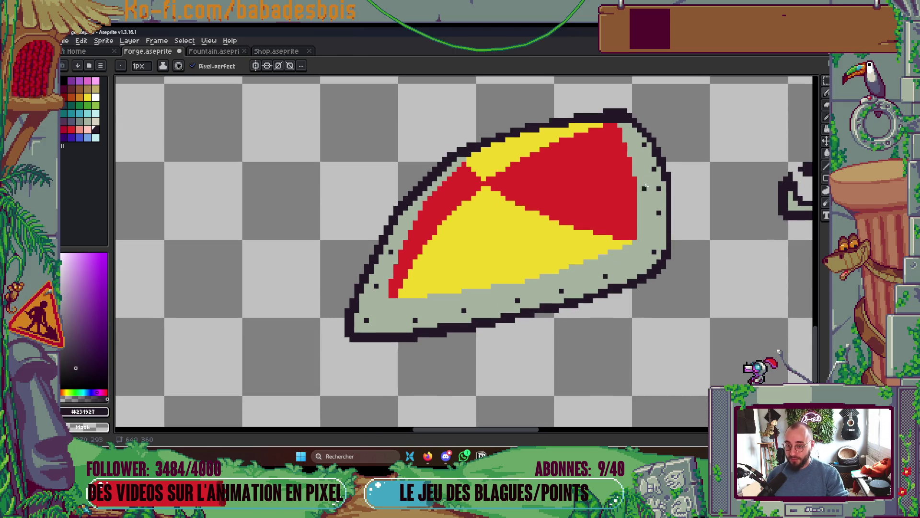
scroll(645, 187, "up", 3)
left_click_drag(506, 181, 566, 253)
left_click_drag(578, 286, 597, 320)
- Draw the dark outline down the shield's right edge and save the drawing
scroll(585, 269, "down", 3)
scroll(567, 344, "down", 3)
left_click_drag(548, 110, 534, 320)
scroll(541, 268, "down", 3)
scroll(540, 269, "down", 2)
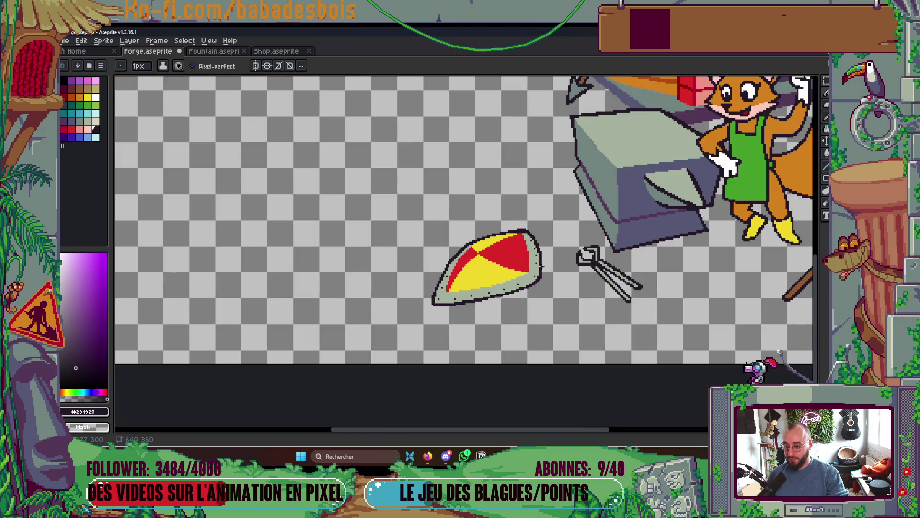
scroll(551, 262, "up", 4)
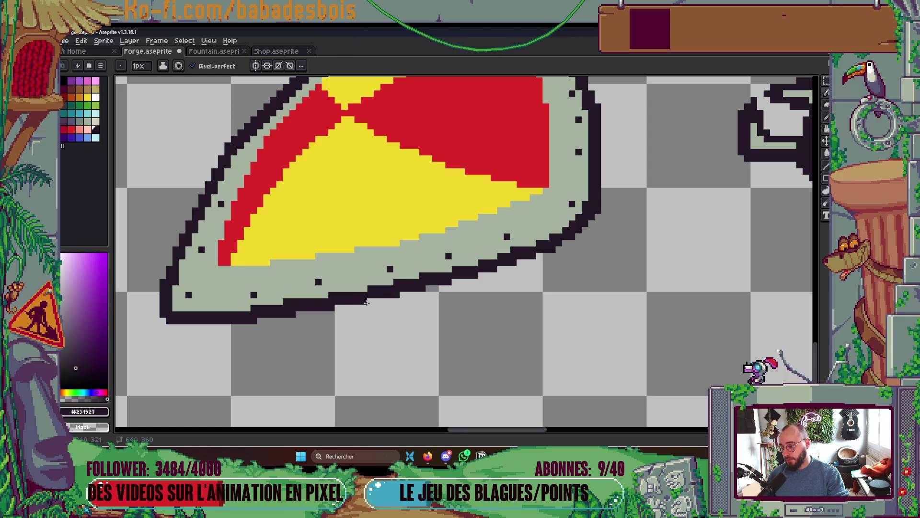
scroll(470, 294, "down", 2)
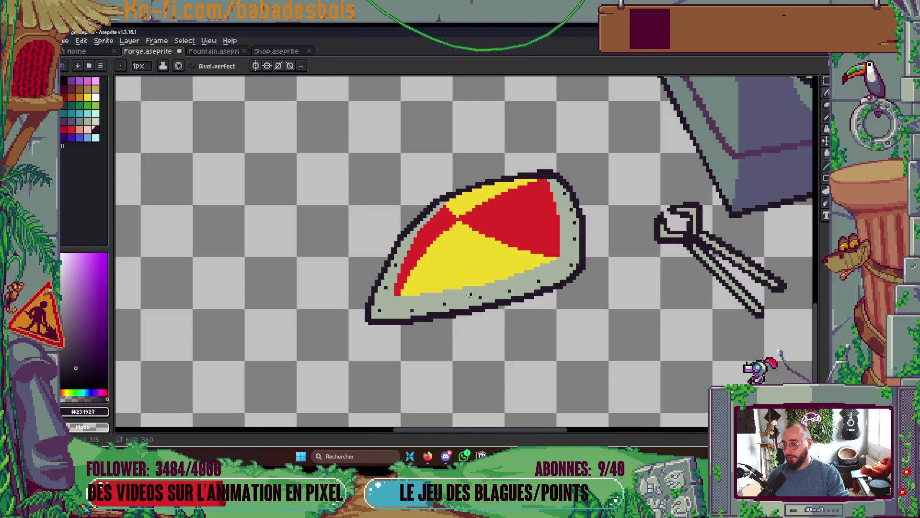
key("ctrl+s")
scroll(470, 294, "down", 2)
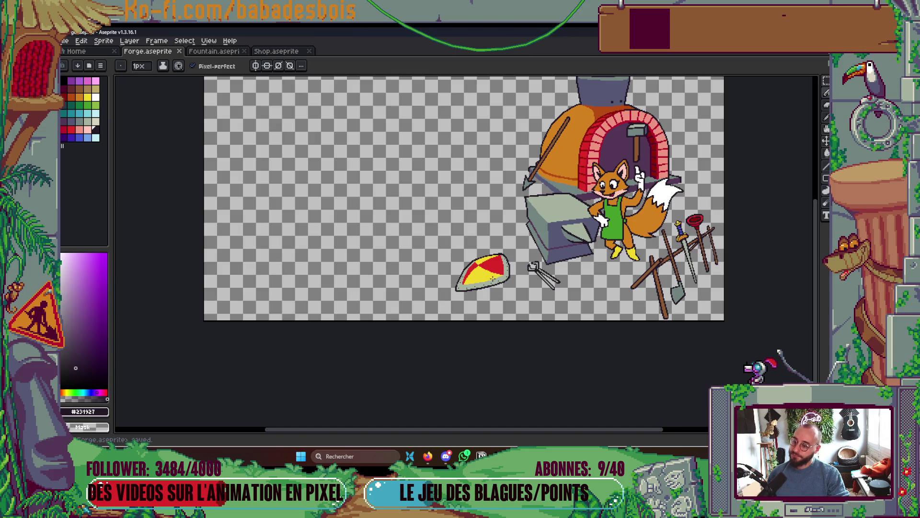
- Paint red over the grey gaps along the red panel's right and bottom edges
scroll(476, 281, "up", 5)
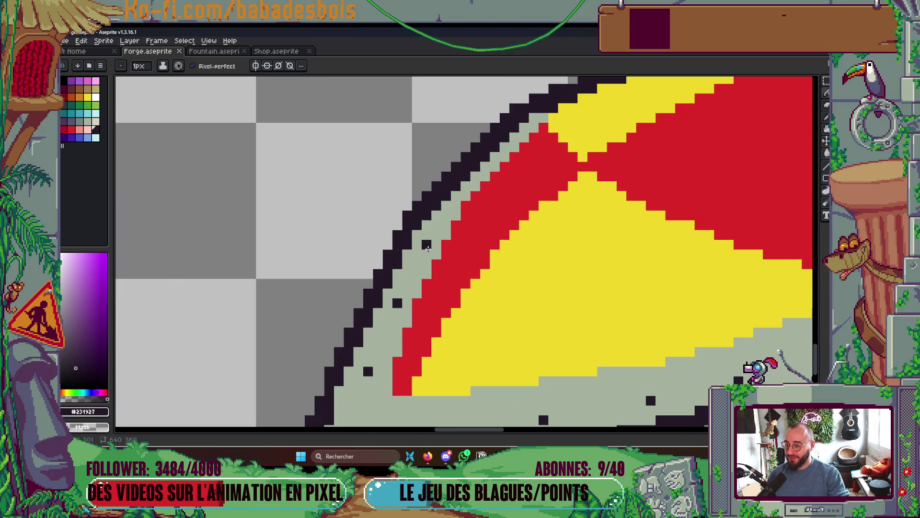
scroll(429, 241, "down", 4)
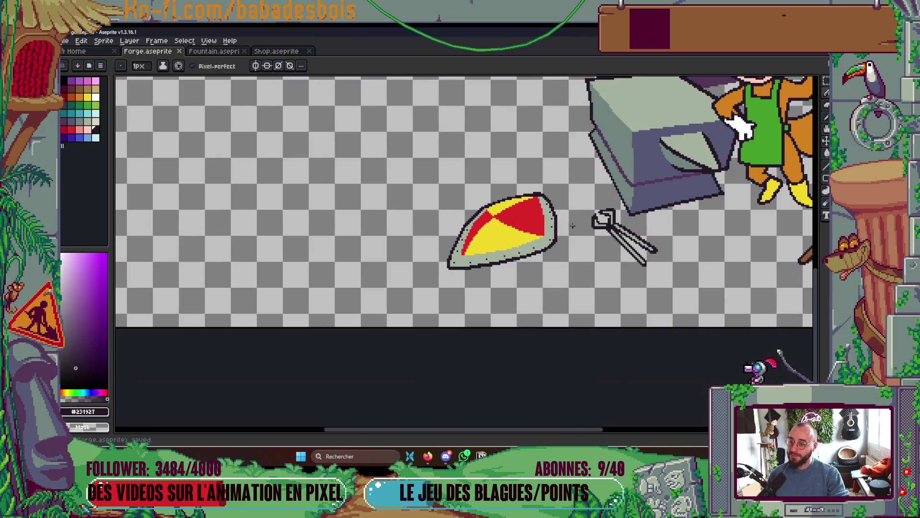
scroll(556, 221, "up", 3)
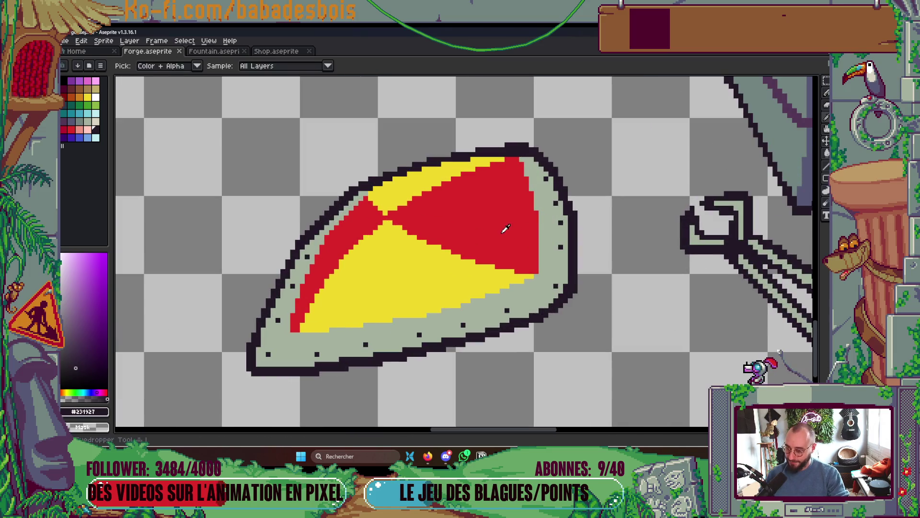
left_click(503, 225, "alt")
scroll(513, 134, "up", 2)
left_click(511, 126)
mouse_move(521, 135)
left_mouse_down()
mouse_move(541, 229)
mouse_move(551, 226)
mouse_move(551, 352)
mouse_move(564, 284)
left_mouse_up()
left_click(528, 154)
left_click(565, 293, "alt")
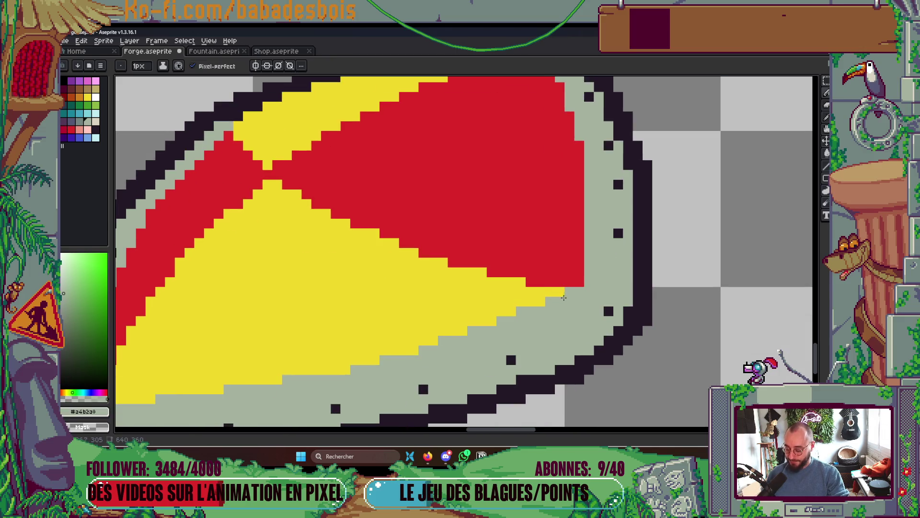
- Extend the yellow field down to the grey rim along its lower edge
left_click(563, 293, "alt")
mouse_move(557, 297)
left_mouse_down()
mouse_move(456, 339)
mouse_move(437, 341)
mouse_move(565, 298)
mouse_move(451, 325)
mouse_move(387, 325)
mouse_move(401, 337)
mouse_move(235, 357)
mouse_move(314, 357)
left_mouse_up()
left_click(565, 298)
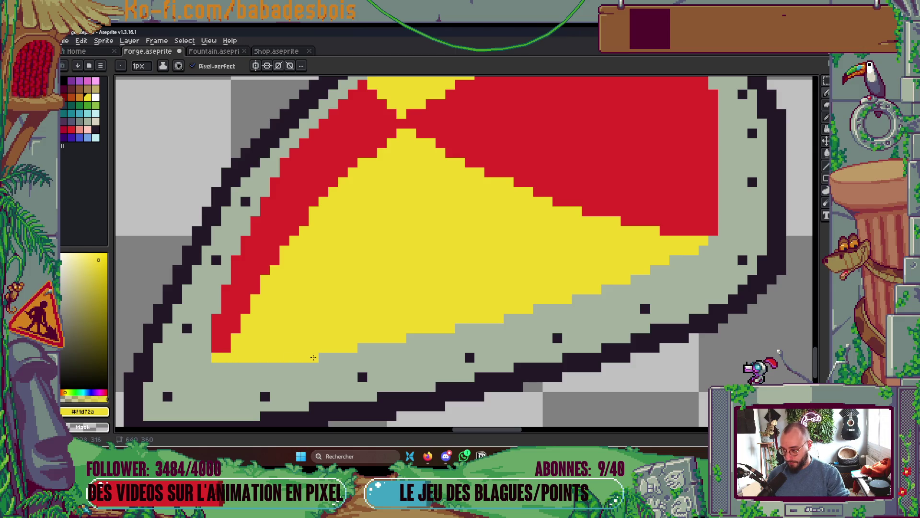
left_click(219, 351, "alt")
left_click(275, 327)
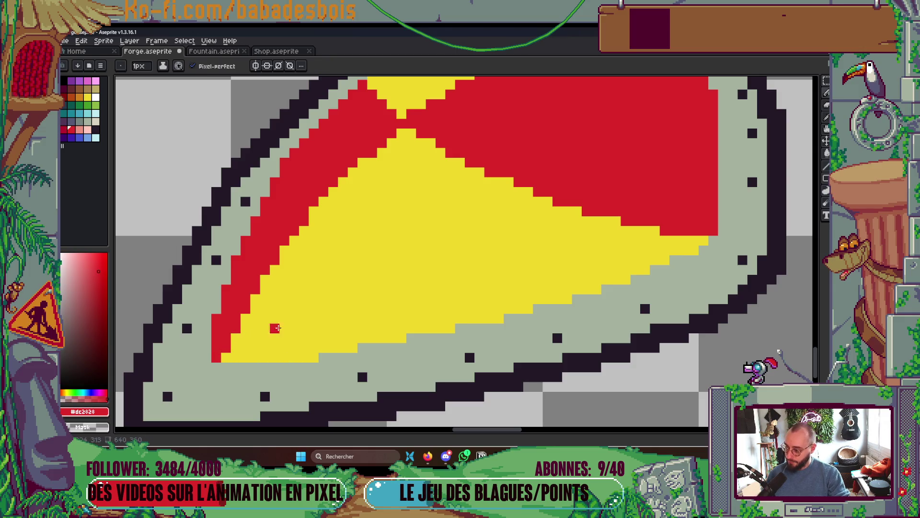
scroll(530, 320, "down", 5)
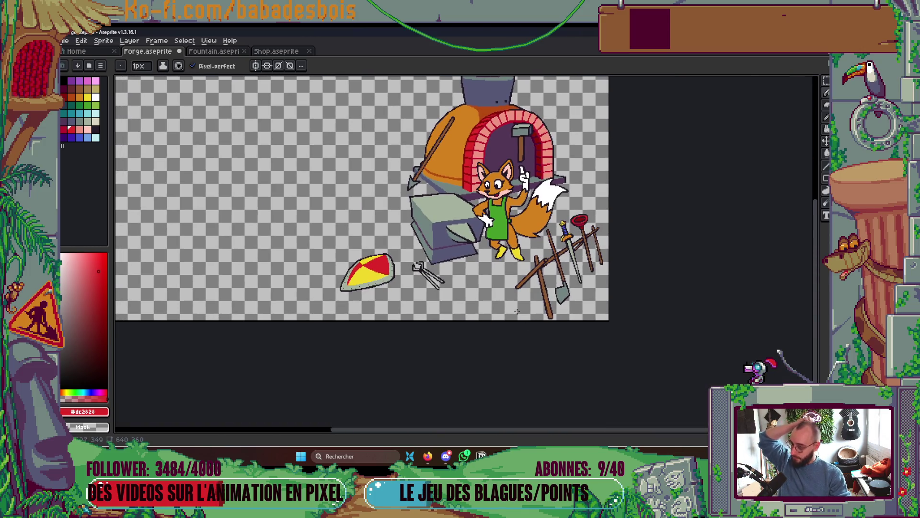
- Add one more red pixel at the shield's top edge
scroll(384, 254, "up", 6)
left_click(312, 232)
scroll(394, 188, "down", 8)
- Zoom out to the whole forge scene and save Forge.aseprite
mouse_move(401, 163)
left_mouse_down()
mouse_move(376, 224)
mouse_move(379, 258)
left_mouse_up()
scroll(376, 224, "up", 2)
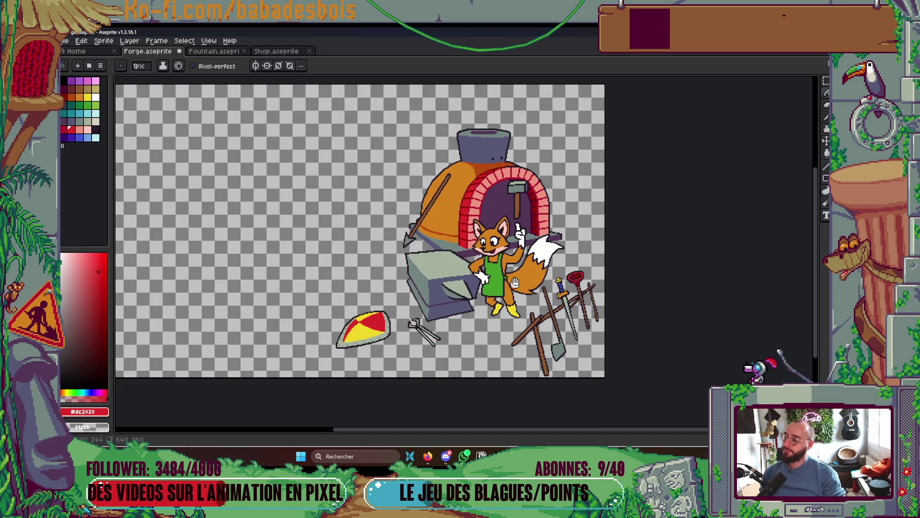
key("ctrl+s")
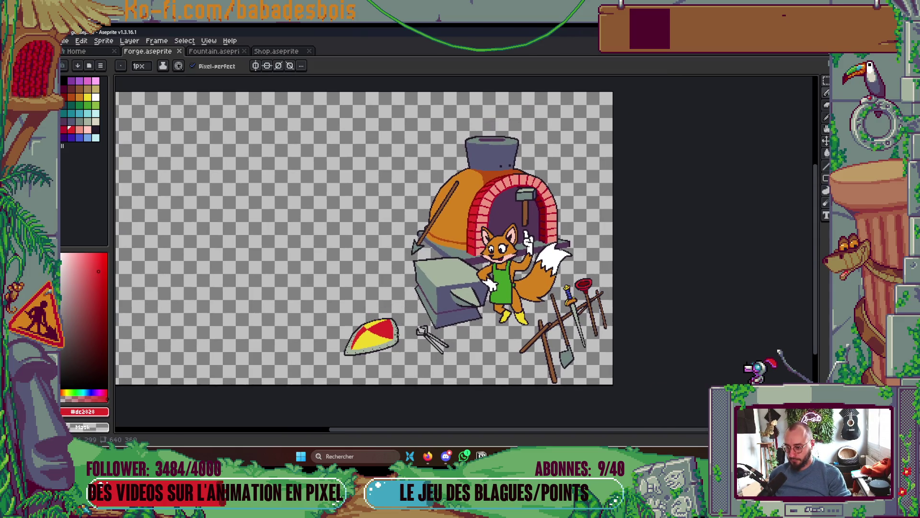
scroll(404, 342, "up", 3)
scroll(431, 312, "down", 4)
scroll(450, 285, "up", 4)
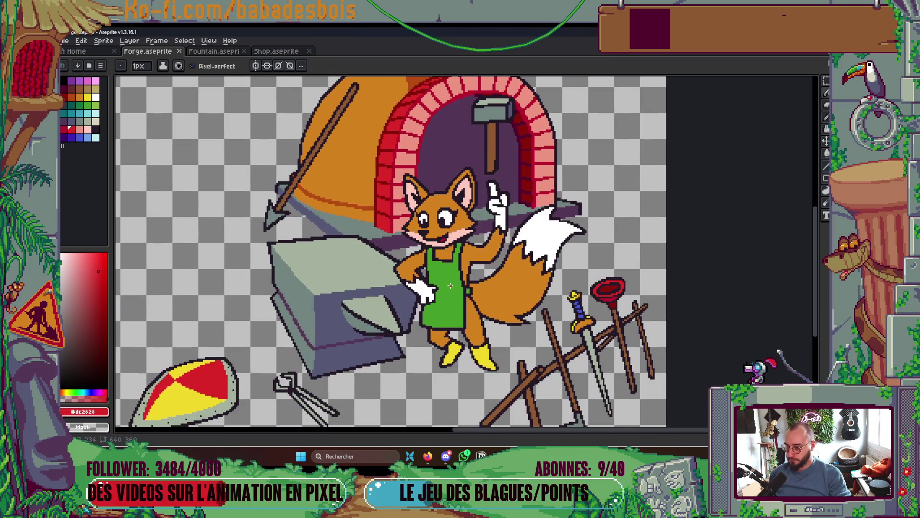
scroll(452, 282, "up", 1)
scroll(451, 282, "down", 3)
scroll(462, 281, "up", 4)
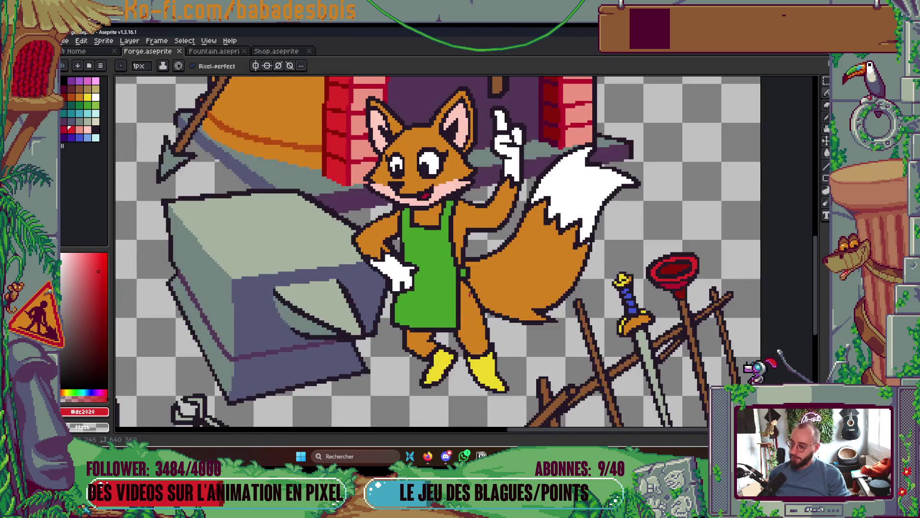
key("i")
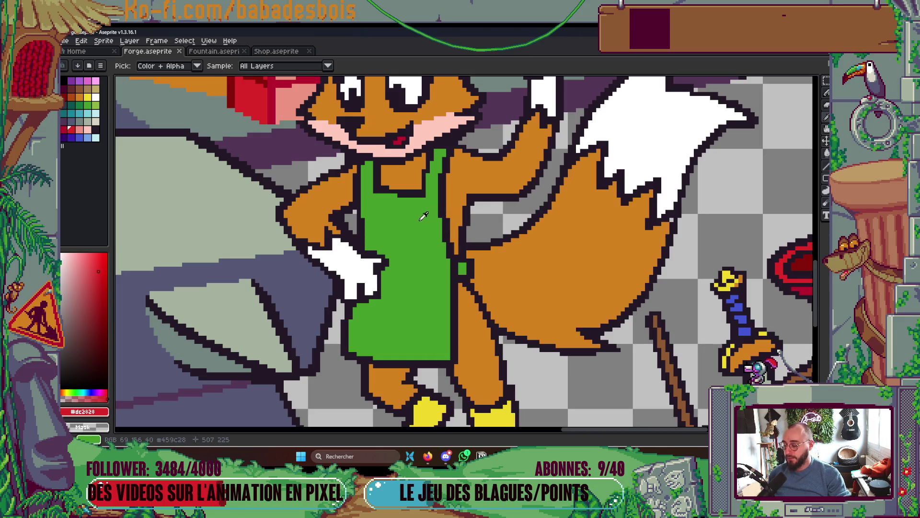
- Choose teal from the palette, undo a stray fill, and place the first teal pixel on the apron outline
left_click(397, 198)
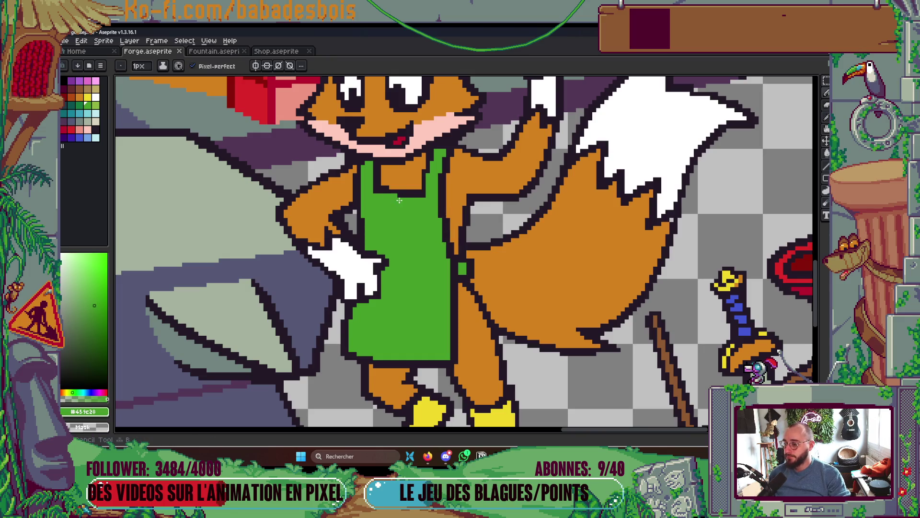
left_click(71, 105)
key("g")
left_click(405, 192)
key("ctrl+z")
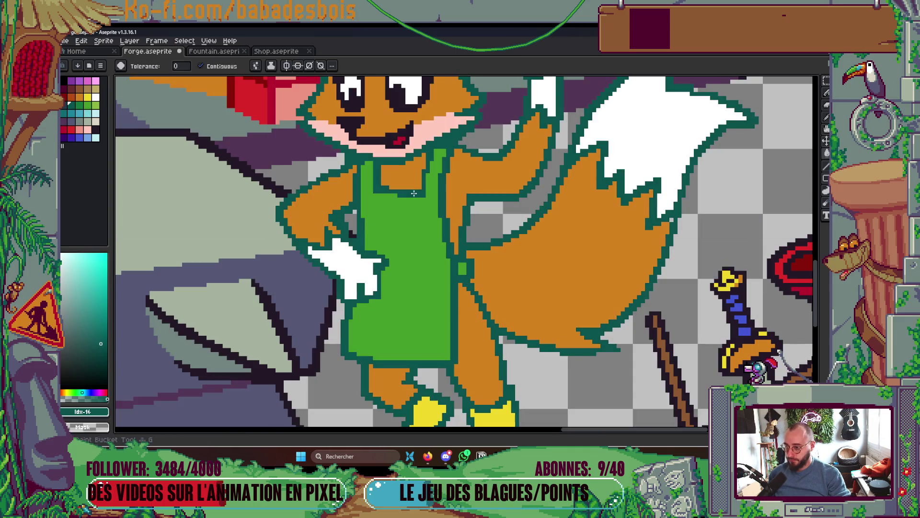
key("b")
scroll(430, 163, "up", 1)
left_click(427, 148)
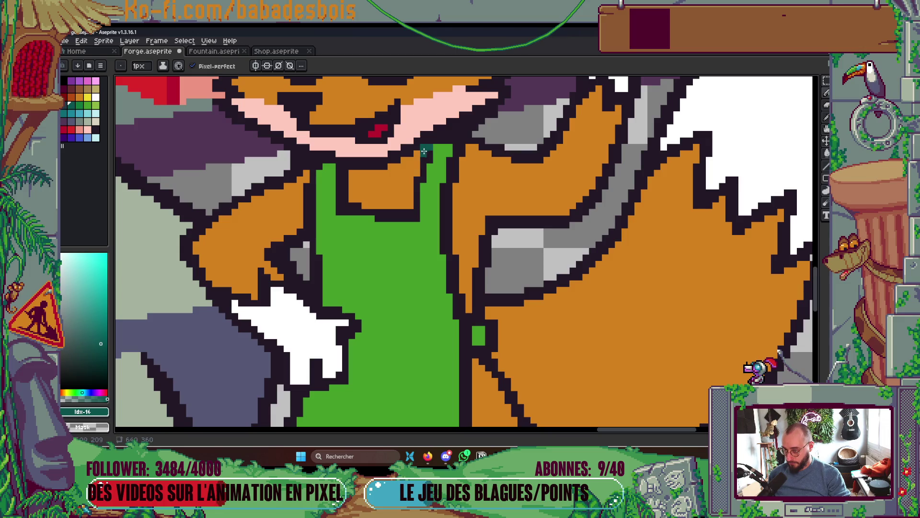
- Fill the apron's inner outline with teal and add dark teal pixels down its lower edge
key("g")
left_click(341, 169)
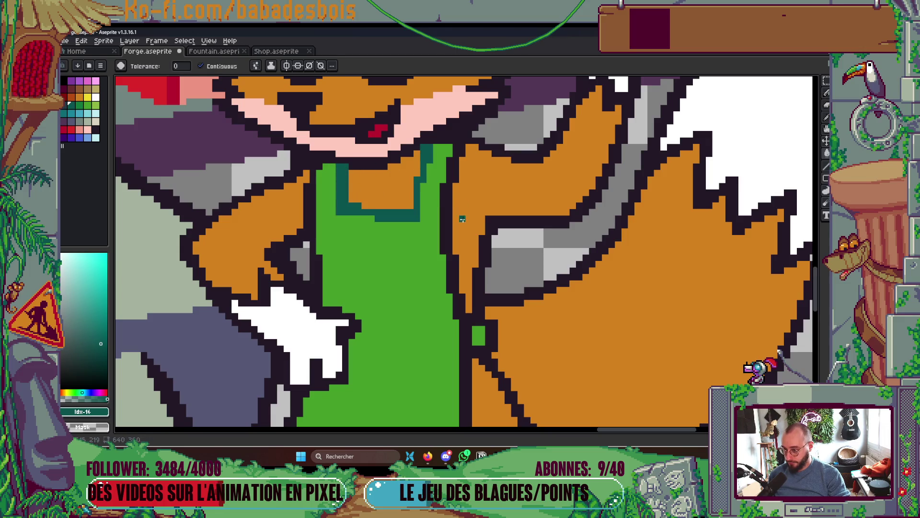
scroll(463, 219, "down", 3)
key("b")
left_click(483, 244)
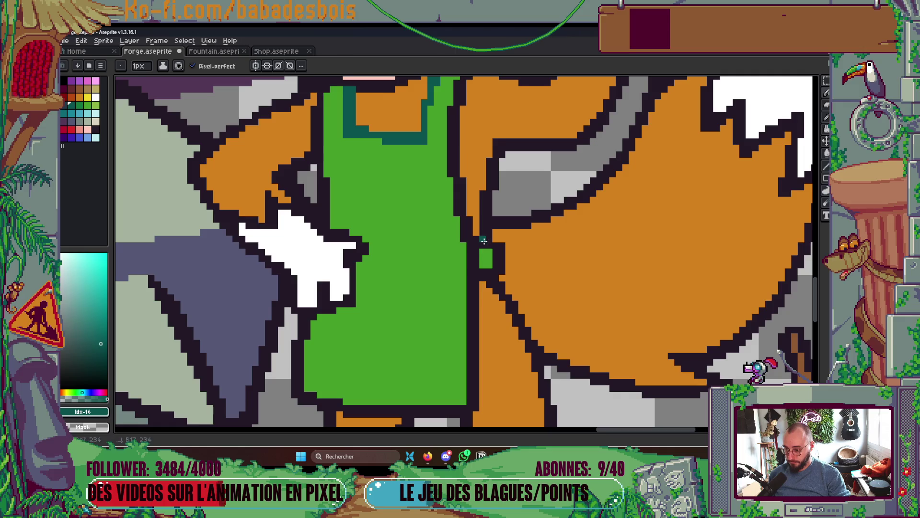
left_click(485, 275)
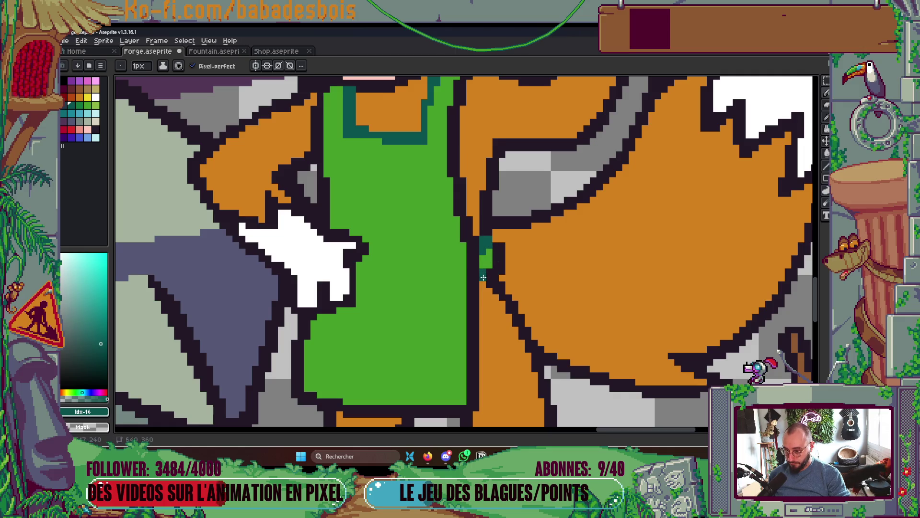
key("g")
left_click(501, 267)
key("b")
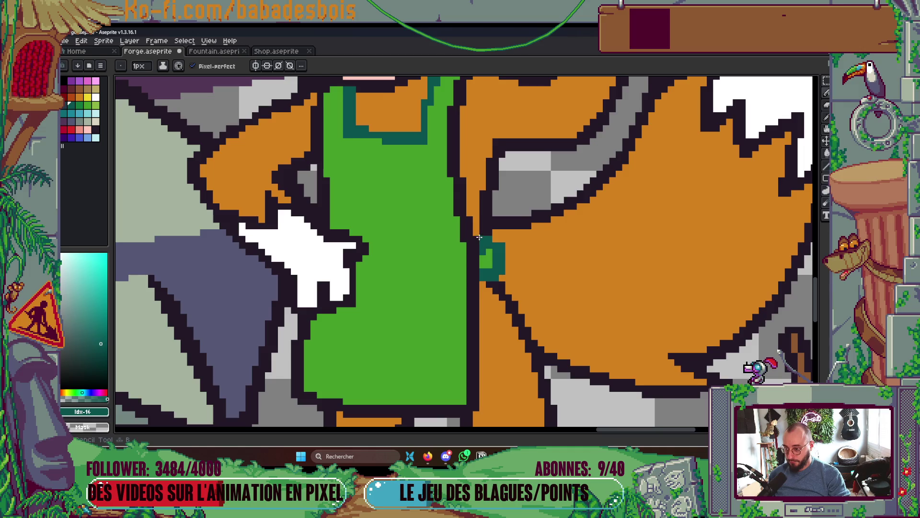
scroll(479, 237, "down", 2)
left_click(480, 307)
- Add a teal pixel on the upper apron outline and save the forge drawing
key("g")
scroll(483, 274, "up", 2)
scroll(483, 268, "down", 1)
scroll(485, 214, "up", 1)
key("b")
left_click(469, 139)
key("g")
scroll(465, 152, "down", 5)
key("ctrl+s")
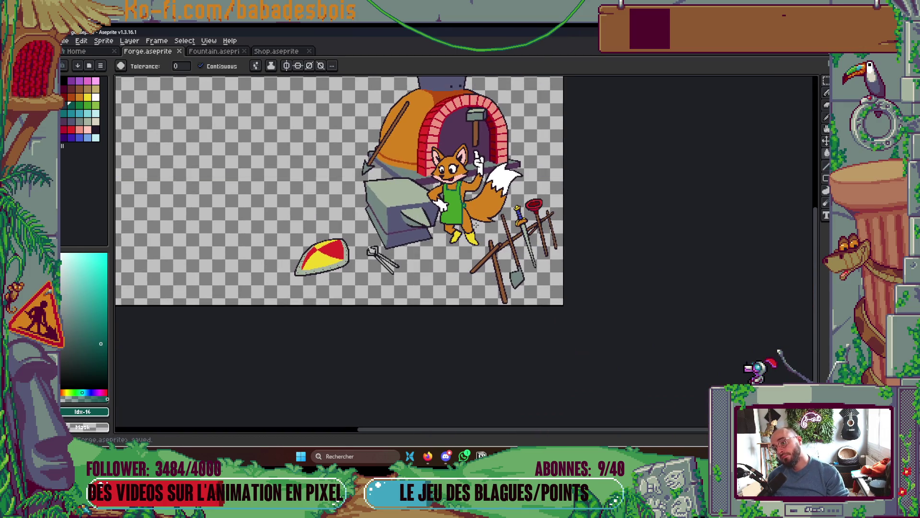
scroll(443, 198, "down", 1)
scroll(443, 199, "up", 6)
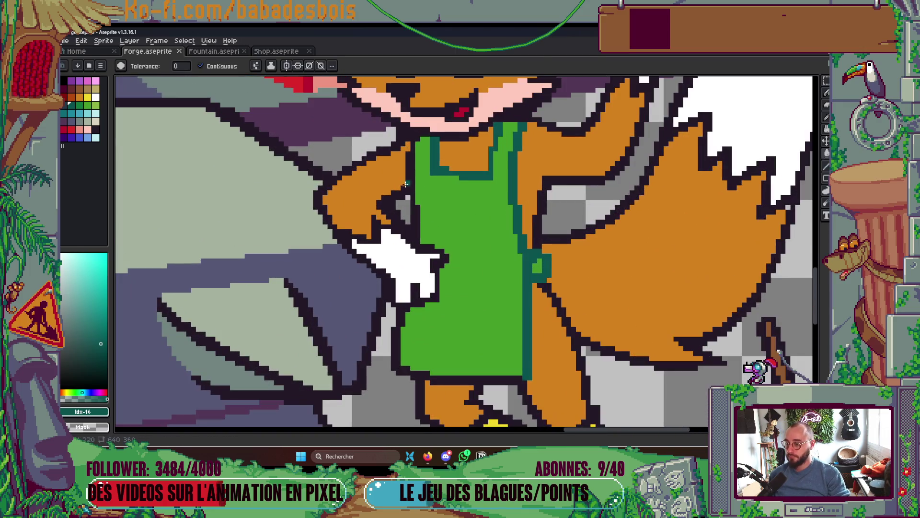
- Finish the remaining apron outline in teal: lower pixels, a short right-edge line, and the dark gap
key("b")
left_click(411, 183)
scroll(407, 148, "down", 3)
key("g")
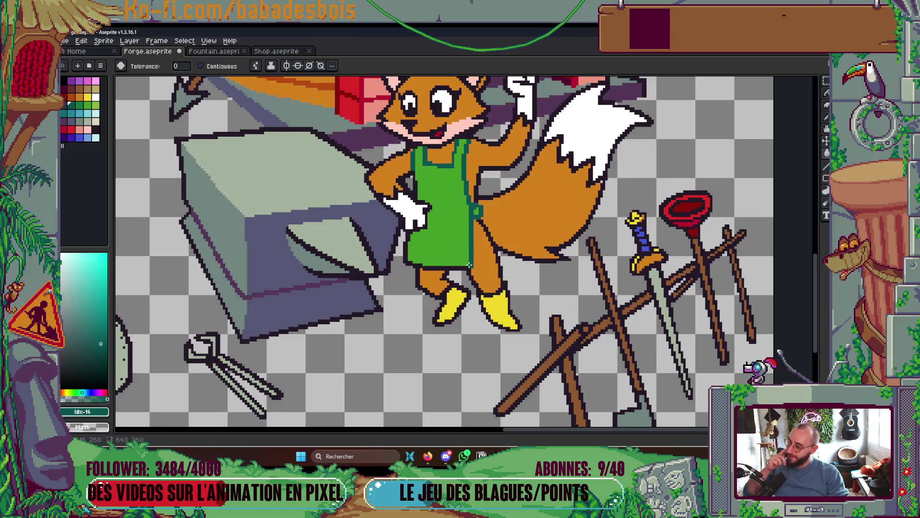
scroll(455, 213, "up", 5)
left_click(490, 269)
key("b")
key("ctrl+z")
left_click(493, 264)
left_click_drag(362, 264, 358, 253)
key("g")
left_click(379, 264)
scroll(461, 240, "down", 5)
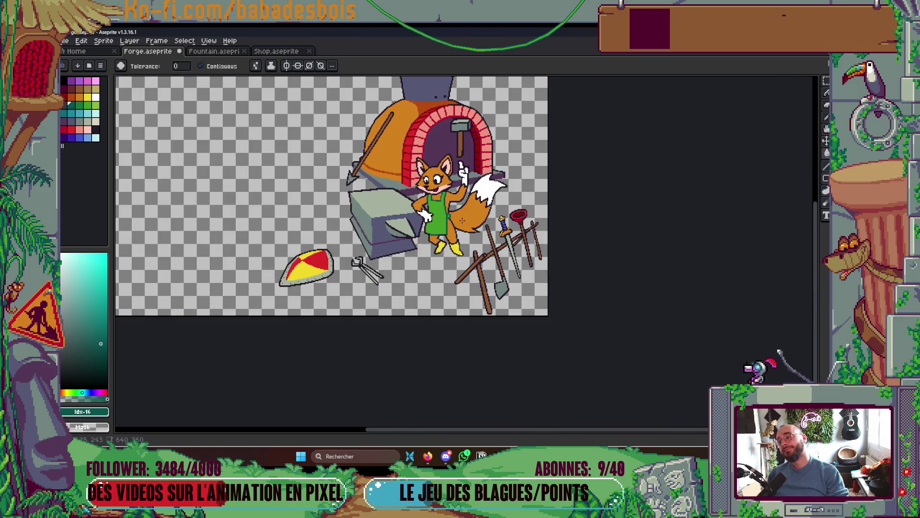
- Save the artwork and centre the fox and its tools in the view
key("ctrl+s")
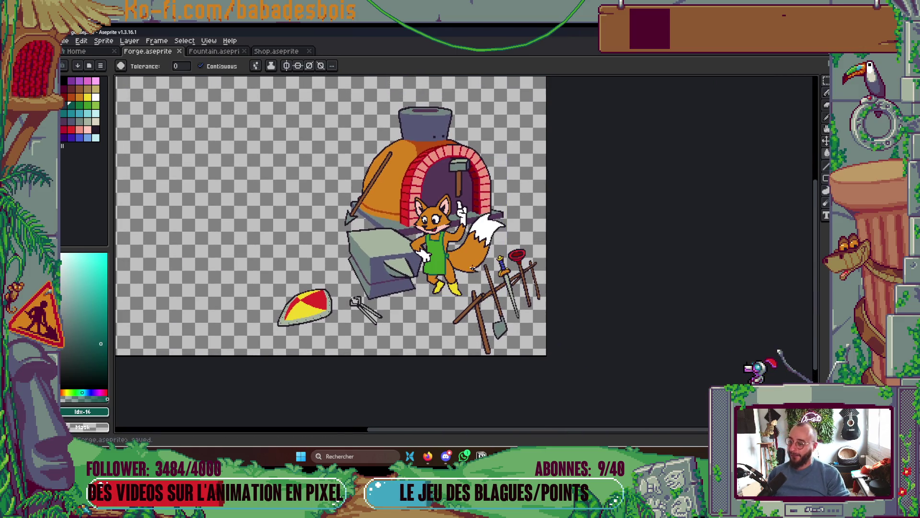
left_click_drag(468, 265, 485, 272)
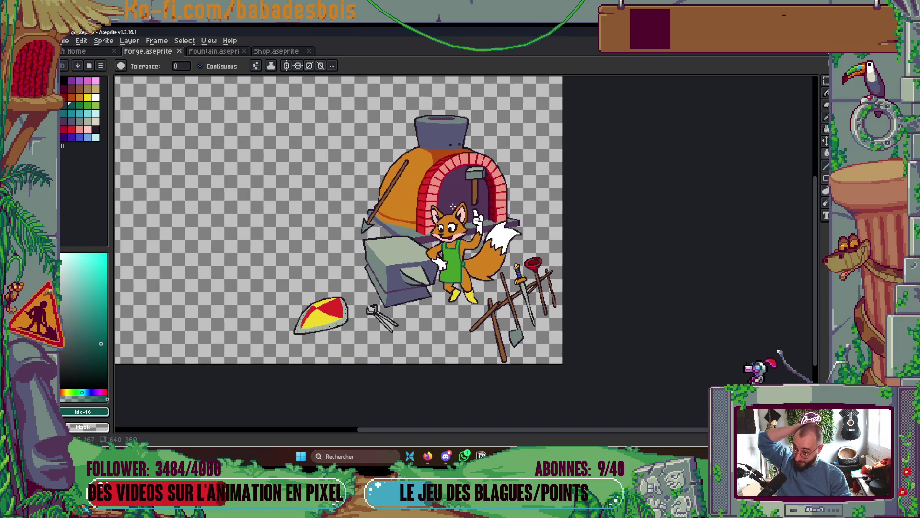
mouse_move(497, 355)
left_mouse_down()
mouse_move(507, 376)
mouse_move(509, 366)
left_mouse_up()
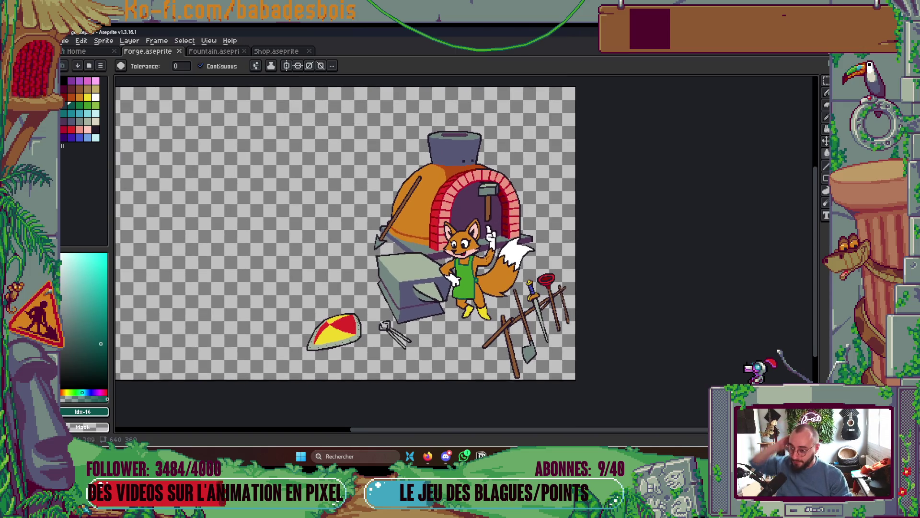
scroll(494, 243, "up", 5)
scroll(495, 216, "down", 1)
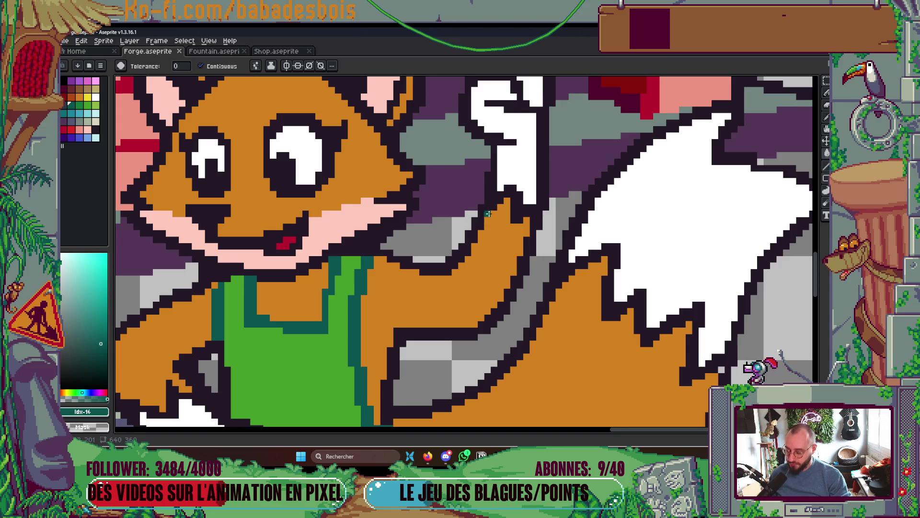
scroll(501, 231, "down", 2)
scroll(502, 231, "down", 3)
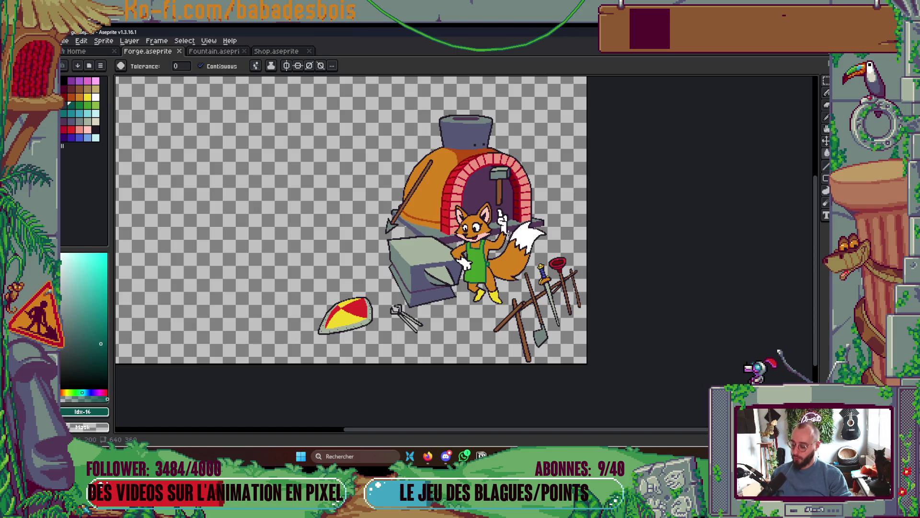
key("b")
scroll(509, 237, "up", 1)
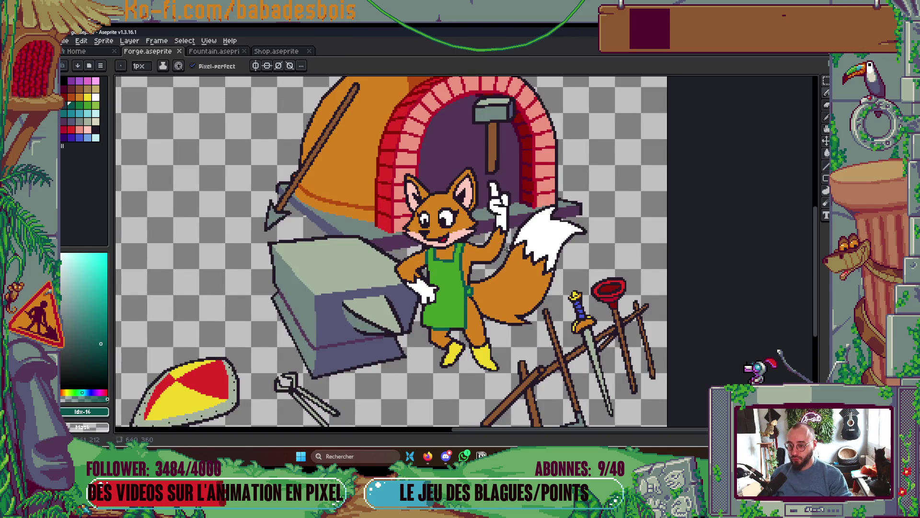
left_click_drag(478, 298, 485, 272)
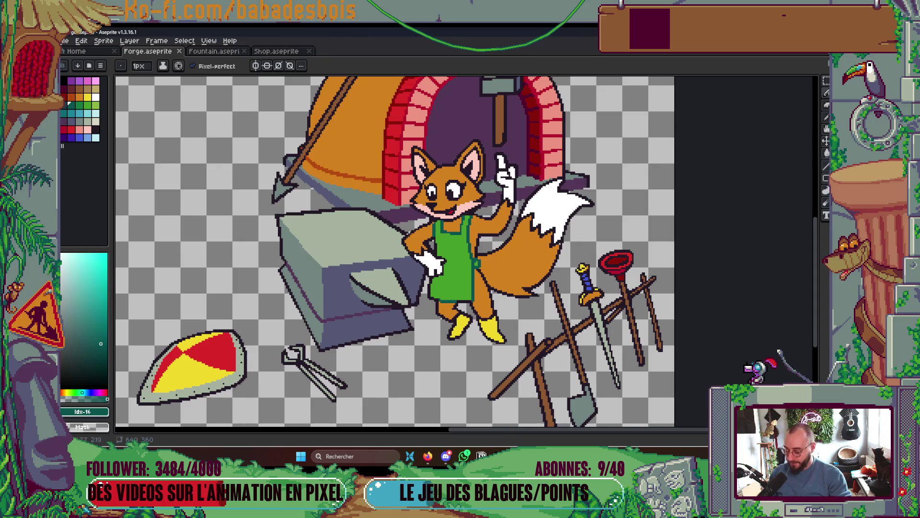
- Pick the fox's orange fur colour, fill the tail's inner black zigzag with it, and save
left_click(513, 218, "alt")
scroll(514, 218, "up", 2)
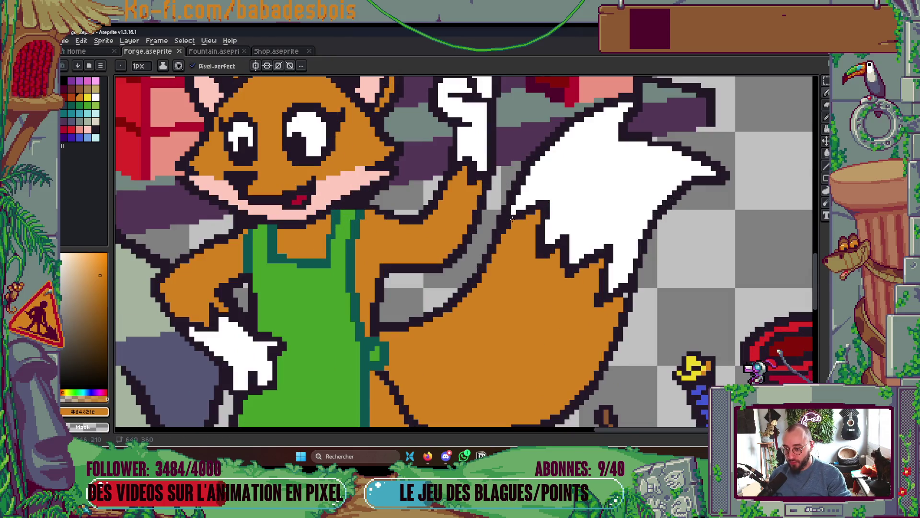
left_click(512, 218)
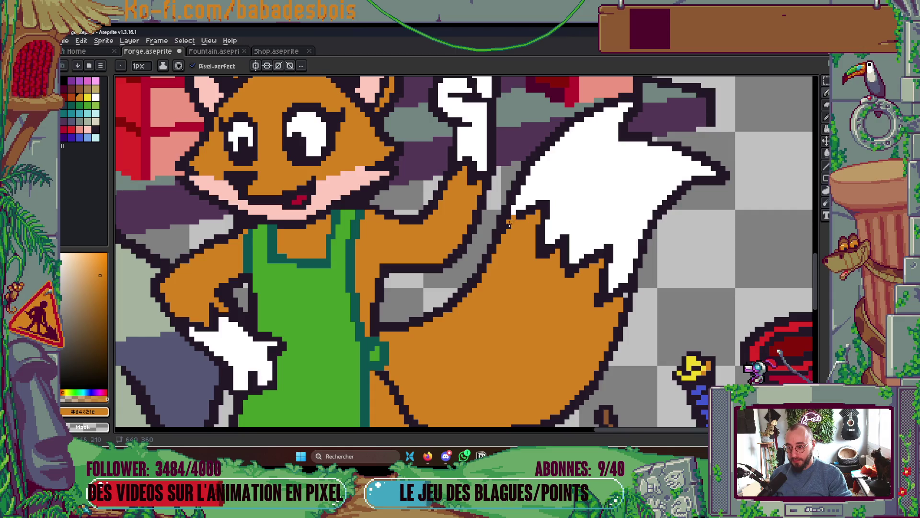
key("g")
left_click(622, 293)
scroll(619, 270, "down", 3)
scroll(619, 270, "down", 2)
key("ctrl+s")
- Turn the remaining black outline strip on the fox orange and save
scroll(640, 259, "up", 1)
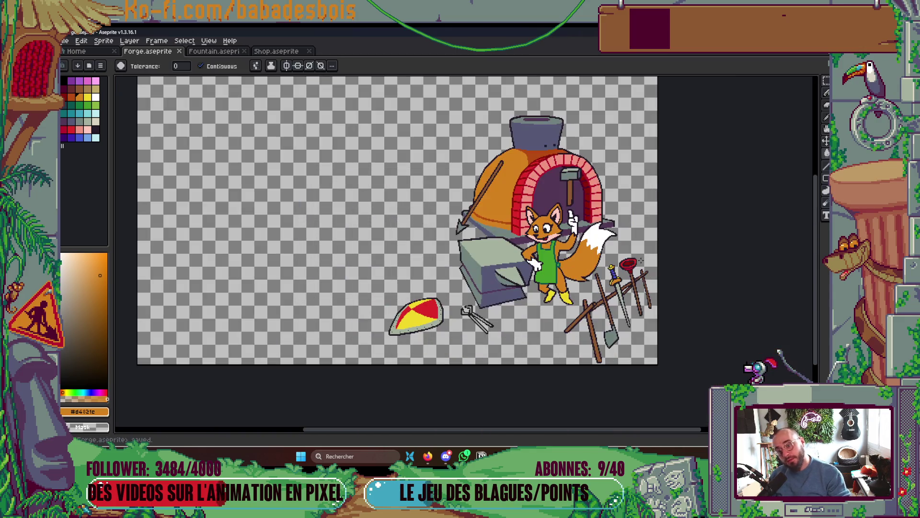
scroll(612, 258, "up", 4)
key("b")
left_click(526, 203)
key("g")
left_click(520, 213)
scroll(520, 213, "down", 5)
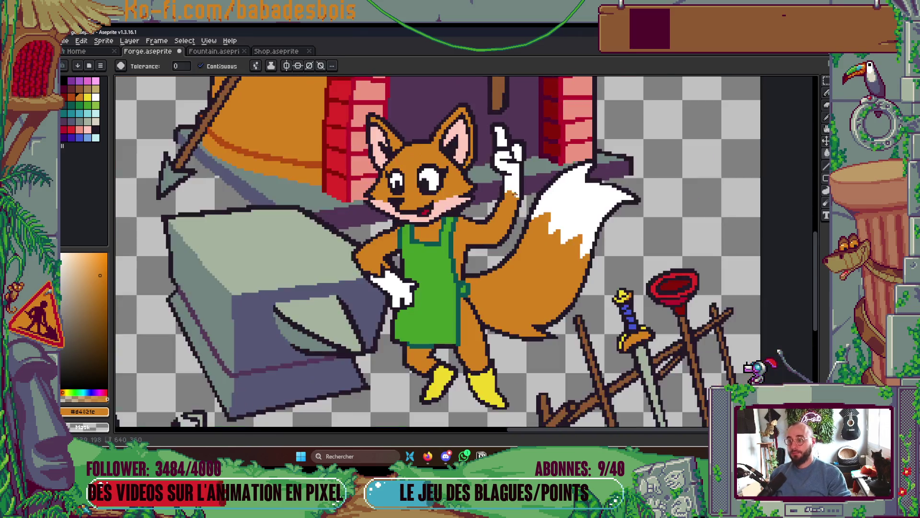
key("ctrl+s")
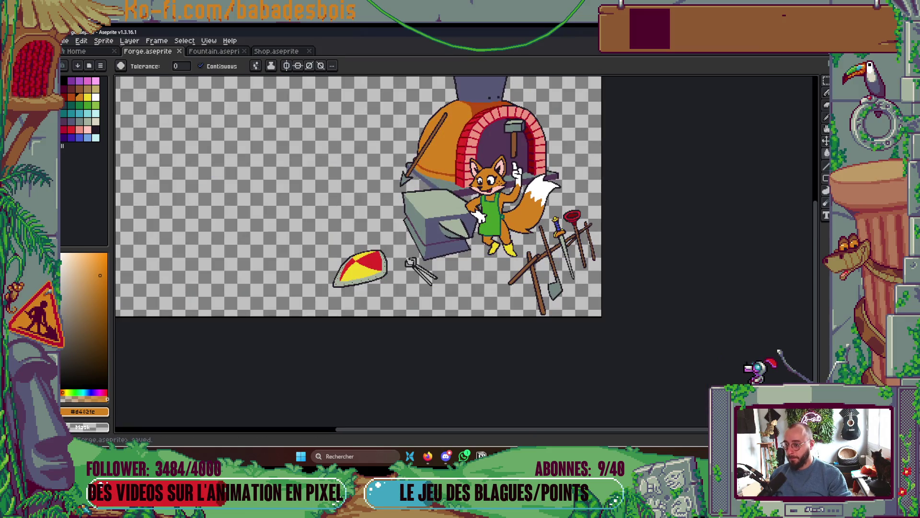
- Draw a dark diagonal line inside the fox's left ear and save
scroll(499, 164, "up", 5)
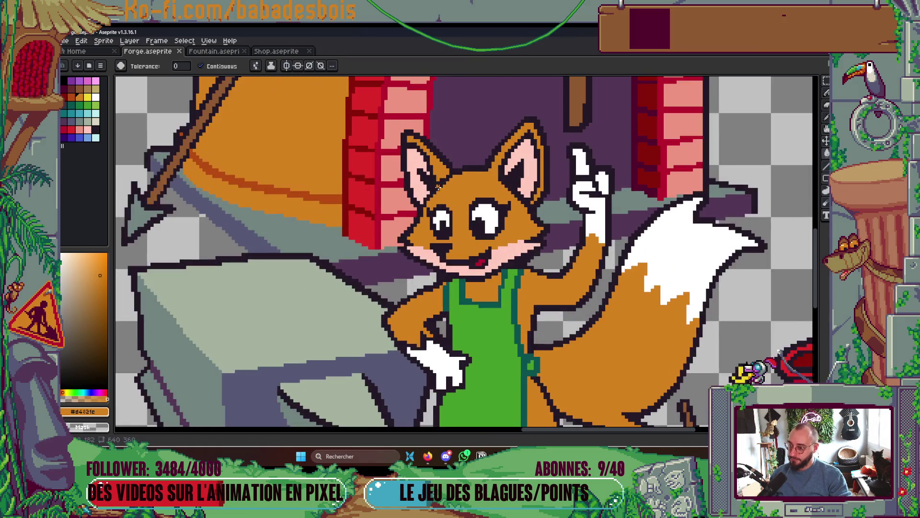
key("b")
left_click(421, 198, "alt")
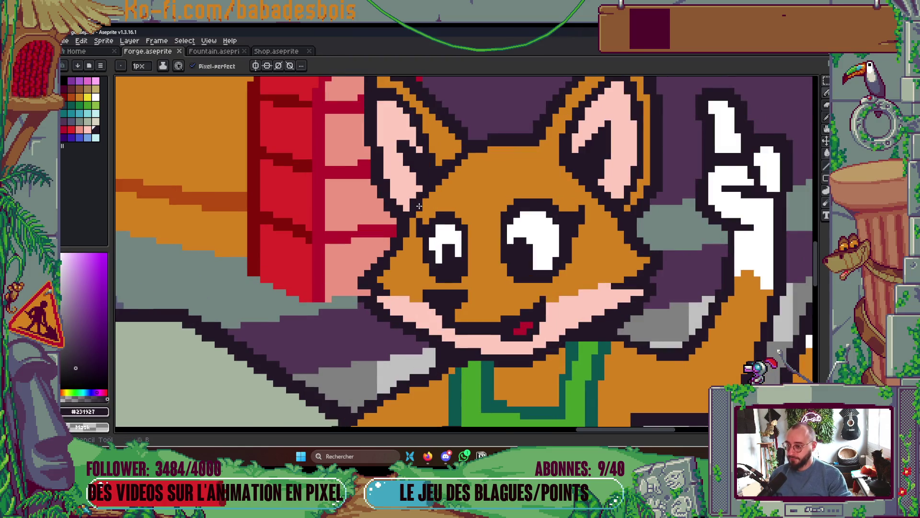
left_click_drag(418, 207, 469, 156)
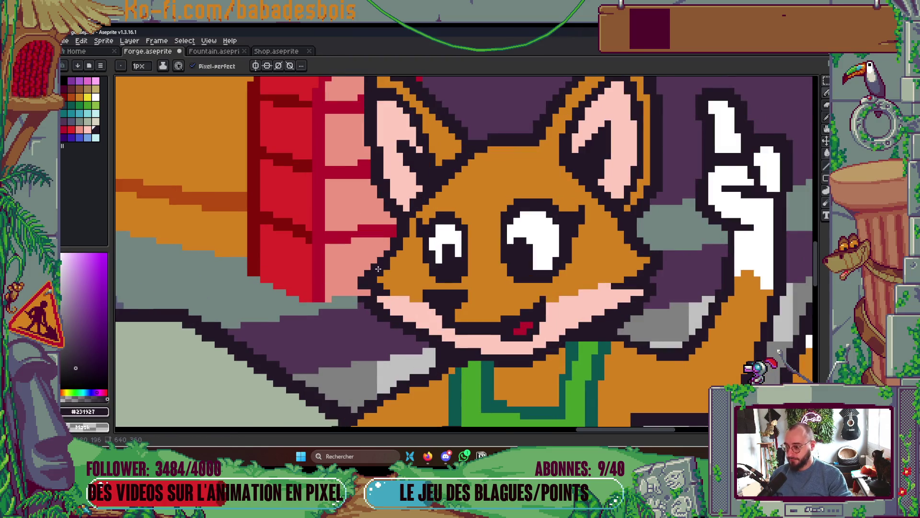
scroll(514, 184, "down", 3)
key("ctrl+s")
scroll(514, 183, "left", 1)
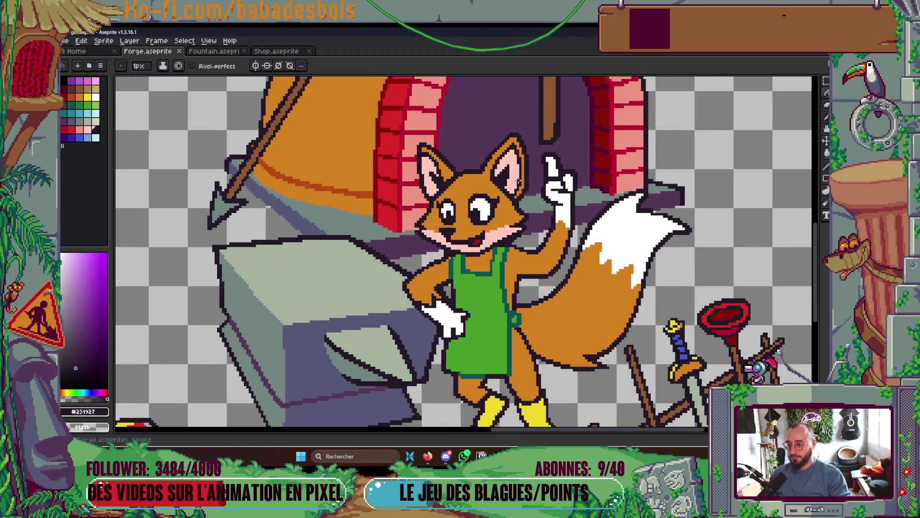
- Fill both ears' edge strips with the darker brown next to the palette orange
key("v")
key("b")
scroll(448, 184, "up", 2)
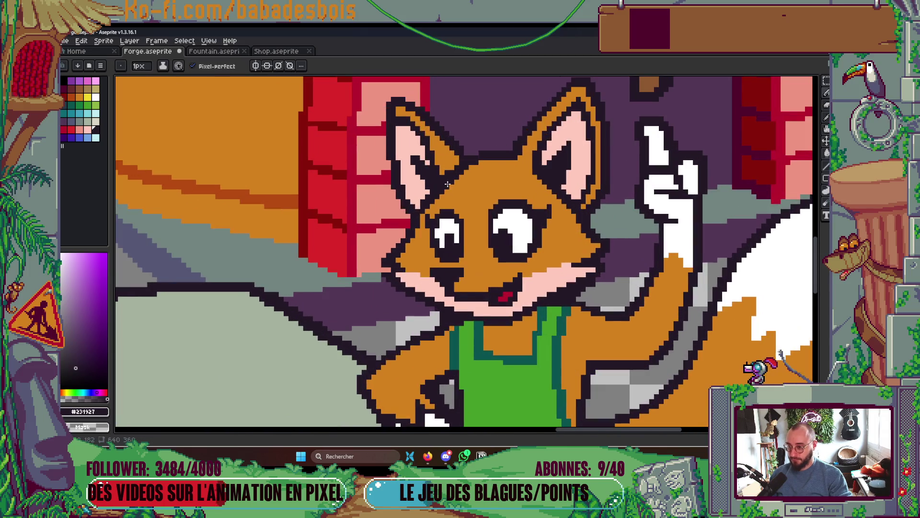
key("g")
left_click(79, 96)
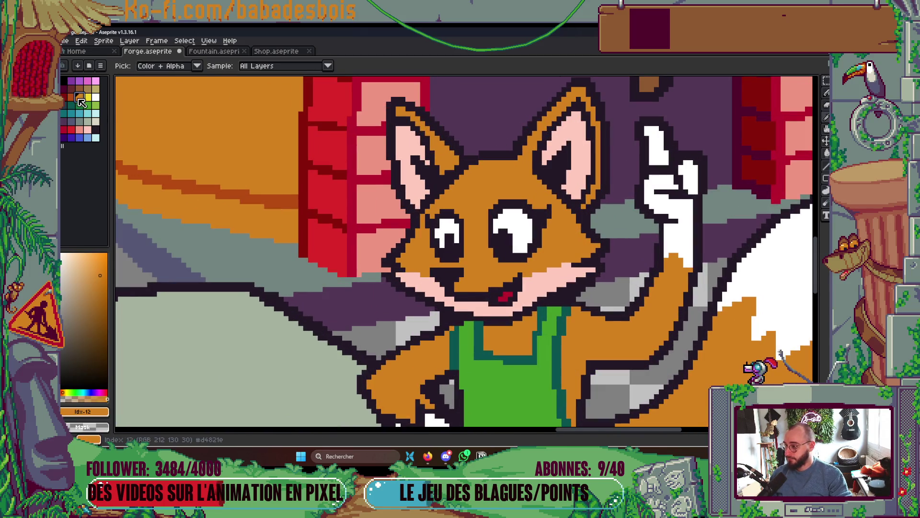
key("[")
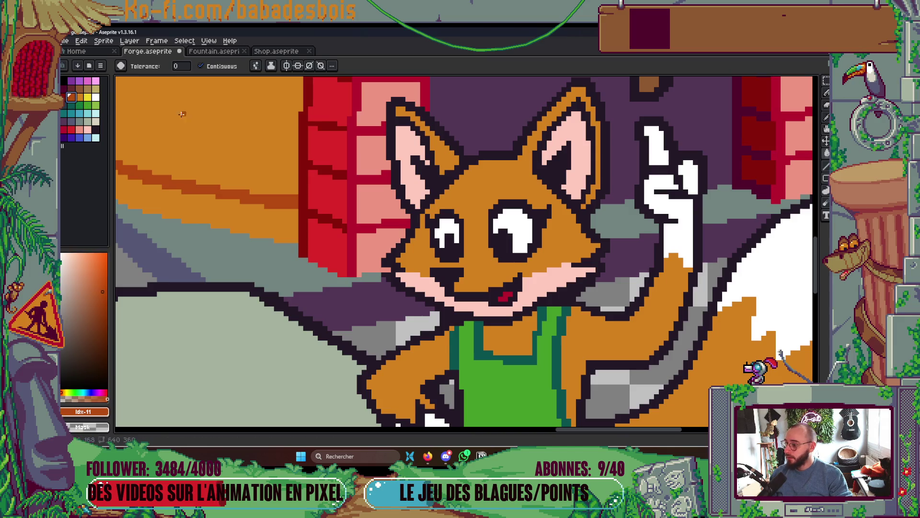
left_click(441, 154)
key("b")
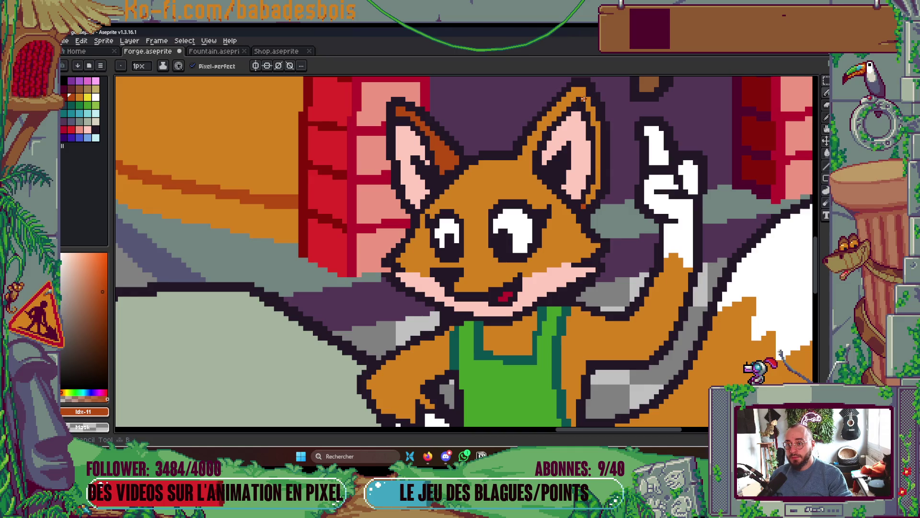
key("g")
left_click(593, 122)
scroll(596, 123, "down", 5)
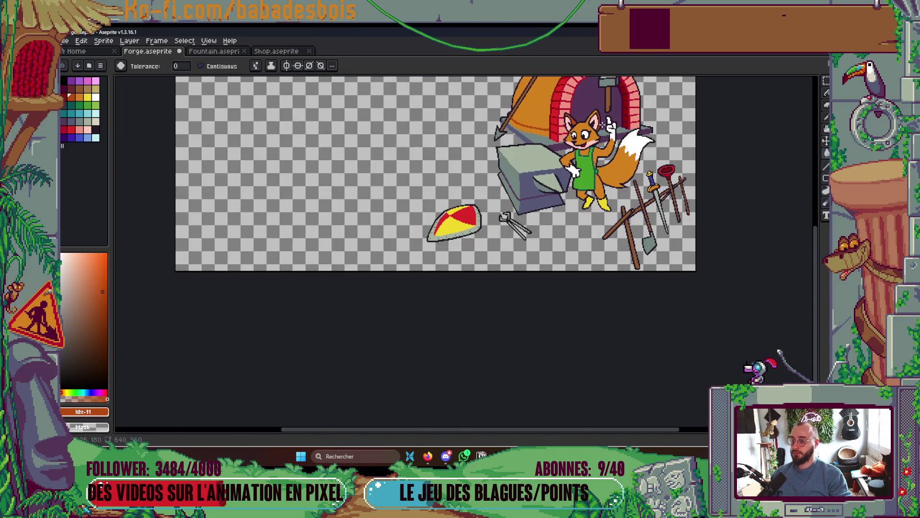
- Pick the ear pink from the palette and add two pink pixels at the right ear's inner edge
scroll(603, 123, "up", 5)
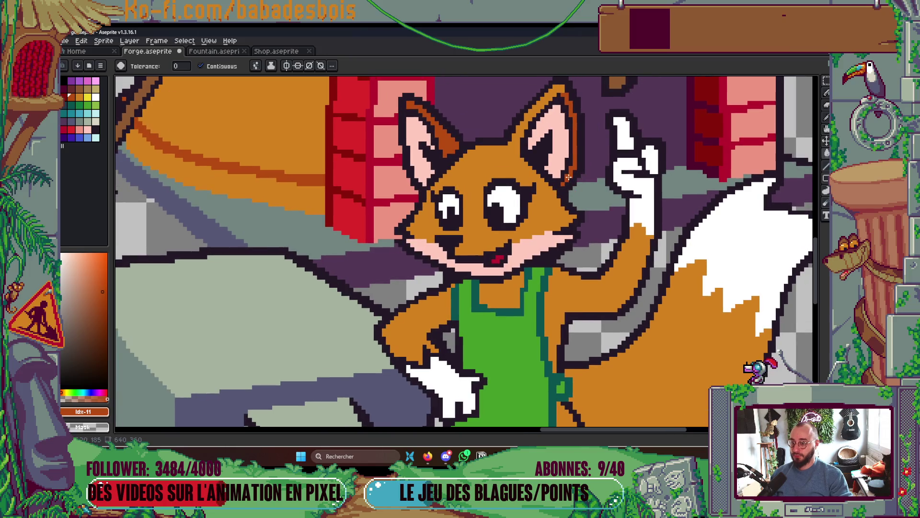
scroll(564, 192, "down", 1)
key("i")
scroll(558, 188, "down", 4)
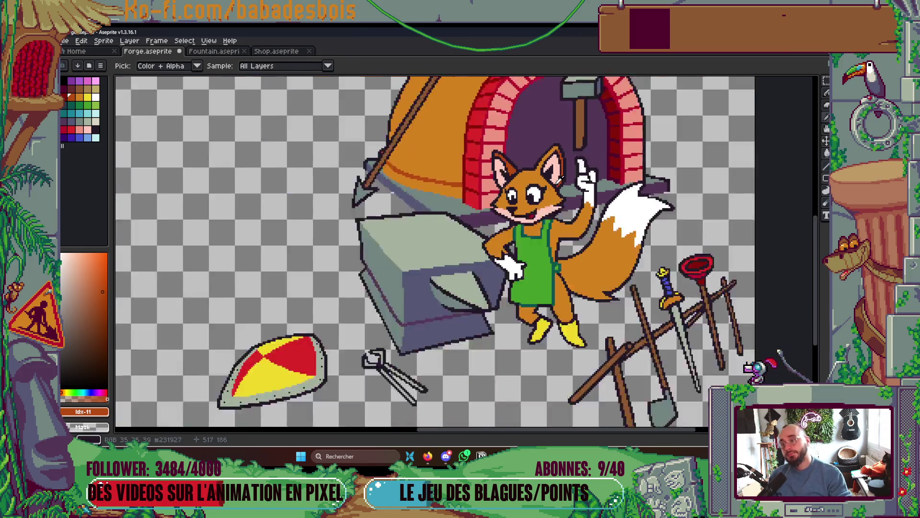
scroll(559, 181, "up", 5)
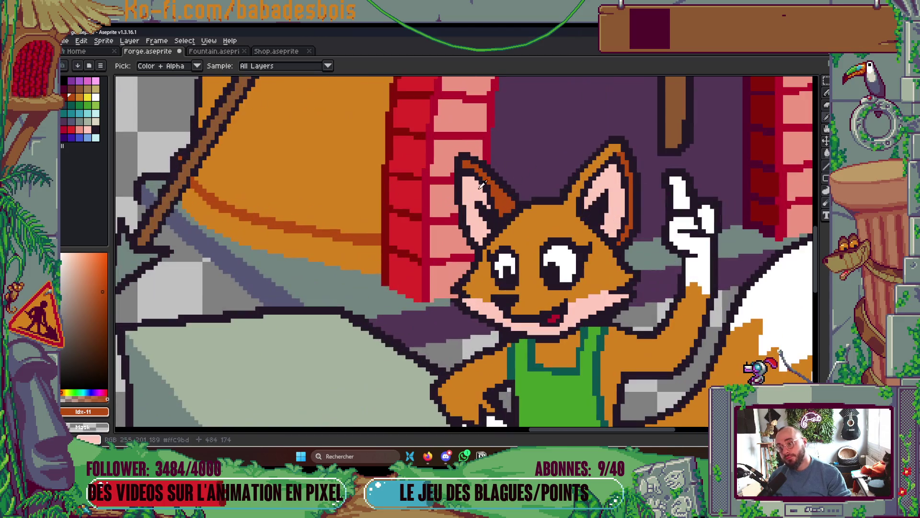
scroll(604, 198, "up", 1)
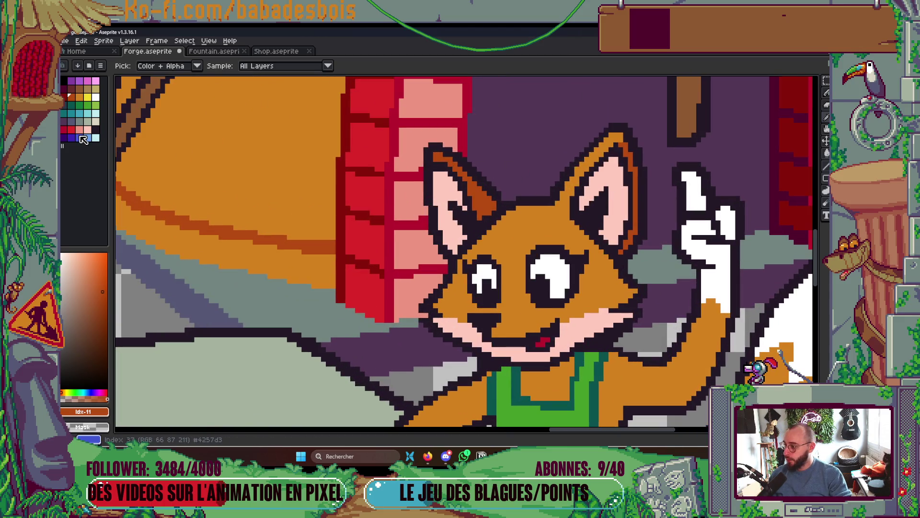
left_click(82, 134)
key("b")
scroll(538, 224, "up", 1)
left_click(625, 199)
left_click(635, 211)
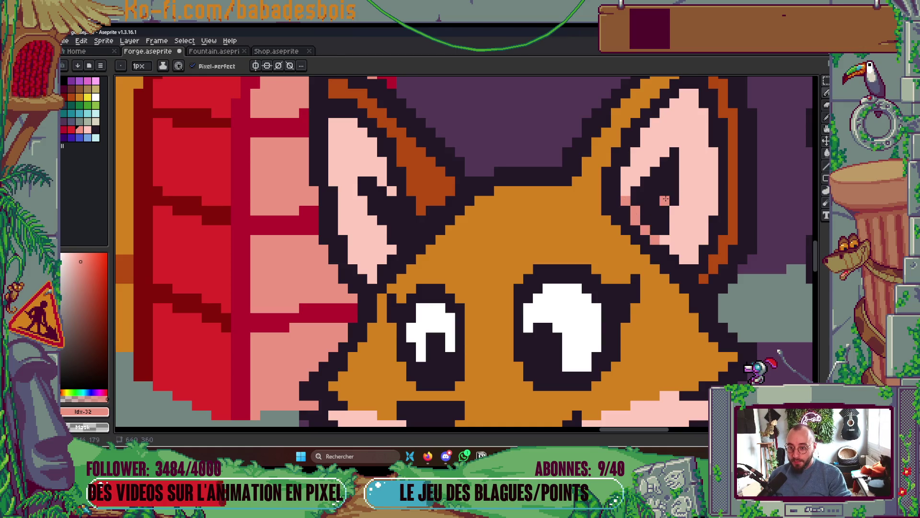
- Fill the dark inner right ear with pink
key("g")
left_click(667, 190)
scroll(666, 190, "down", 3)
scroll(667, 190, "down", 4)
scroll(673, 176, "up", 5)
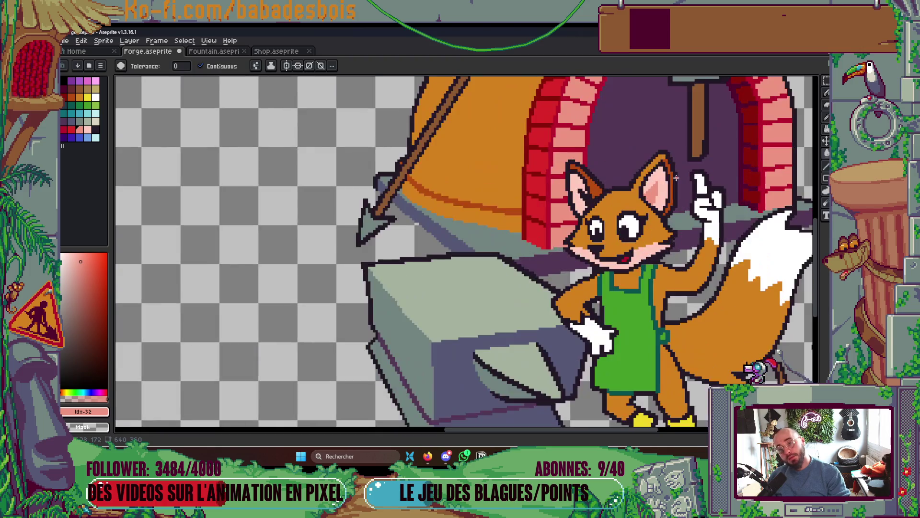
- Select the fur orange, then the red swatch, from the palette
key("i")
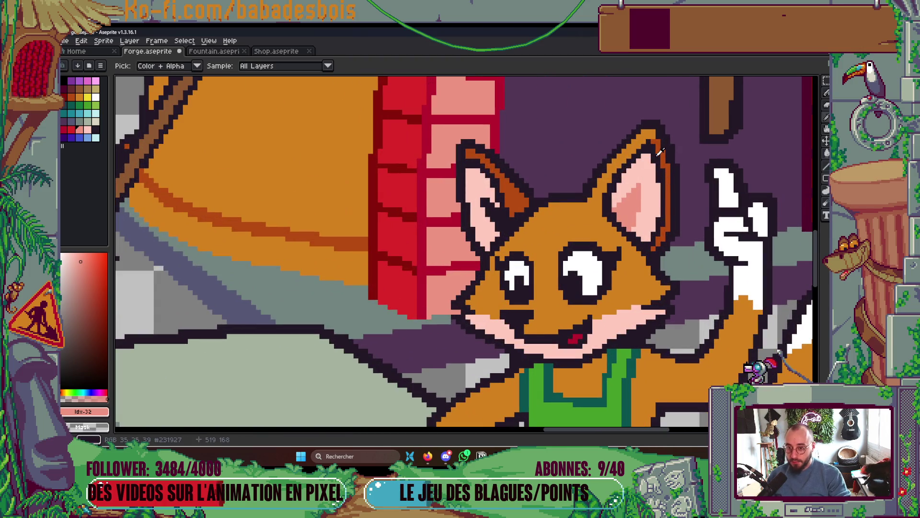
left_click(72, 98)
scroll(671, 273, "up", 2)
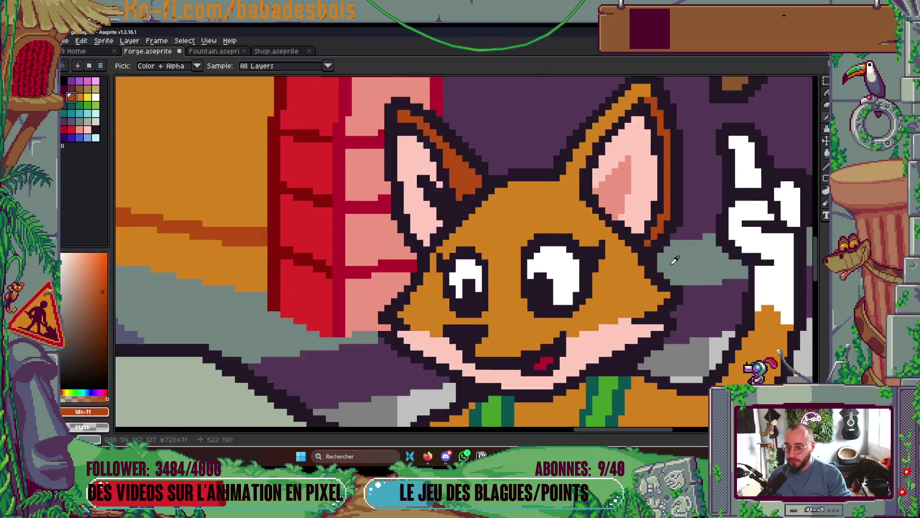
key("b")
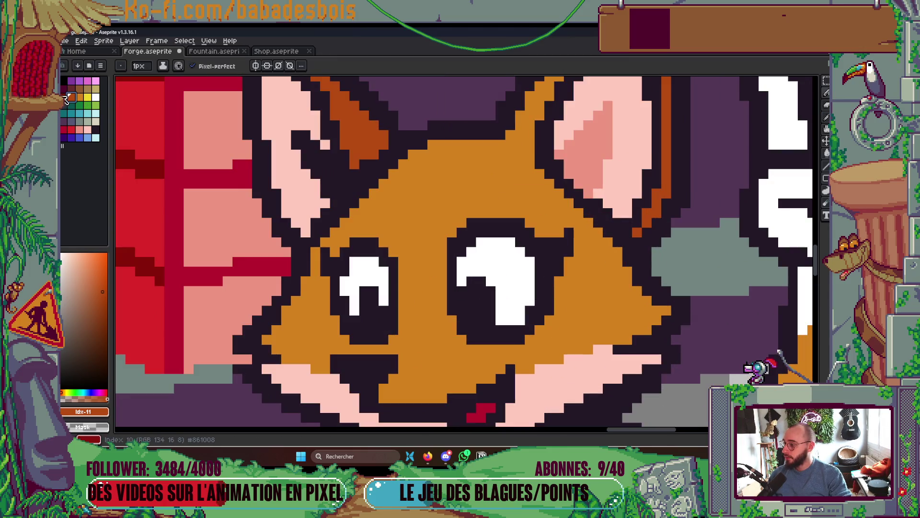
left_click(65, 98)
scroll(627, 240, "down", 1)
key("g")
scroll(623, 242, "down", 5)
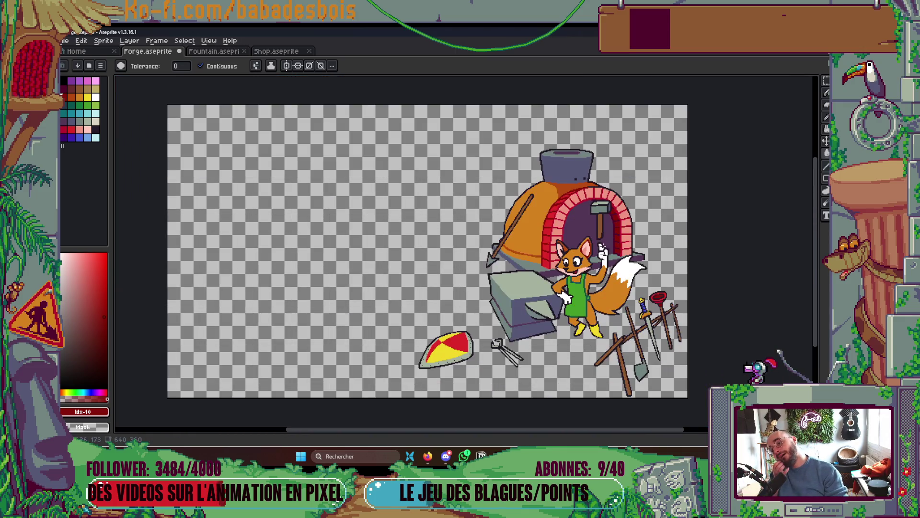
- Sample the brown #b54b12 from the fox's ear and paint a brown pixel at the right ear's tip
left_click_drag(637, 359, 546, 338)
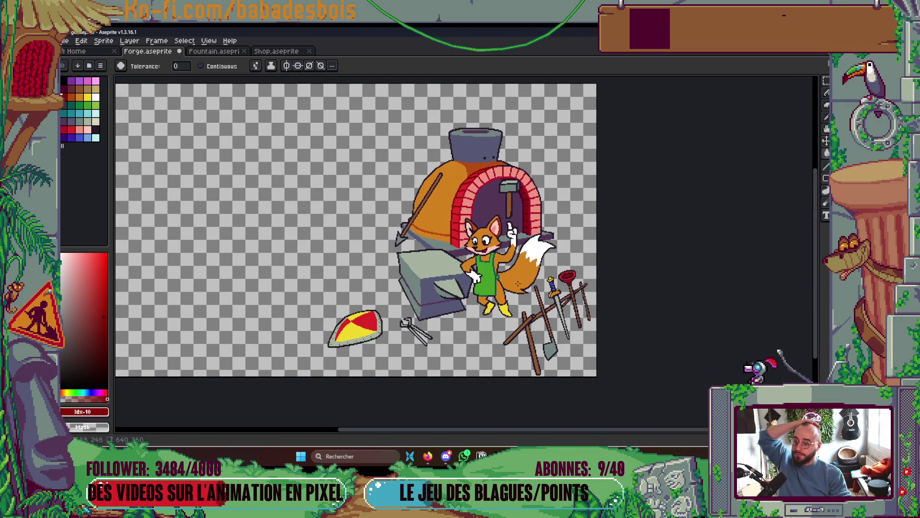
key("i")
scroll(501, 261, "up", 6)
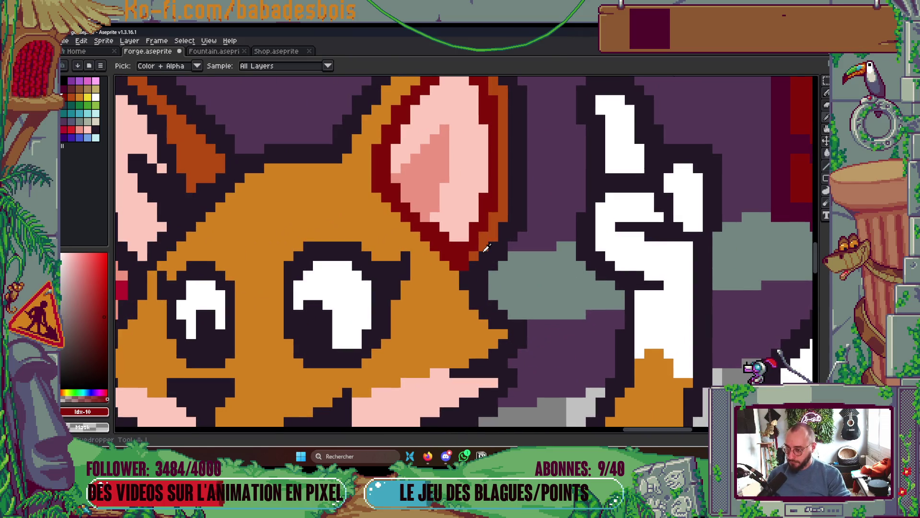
left_click(485, 248)
left_click_drag(485, 248, 475, 303)
key("b")
left_click(453, 155)
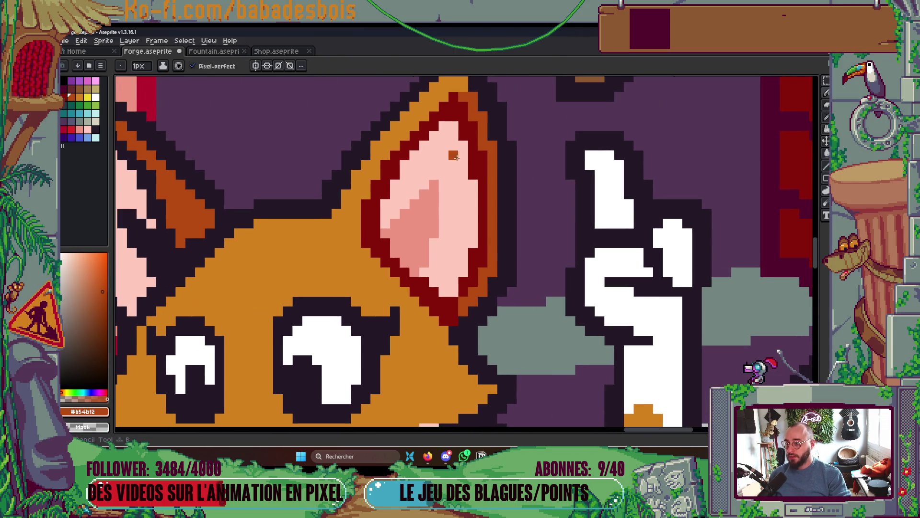
- Recolour the right ear's dark-red top and outer edge brown
key("g")
key("b")
left_click_drag(453, 94, 453, 115)
key("g")
left_click(476, 144)
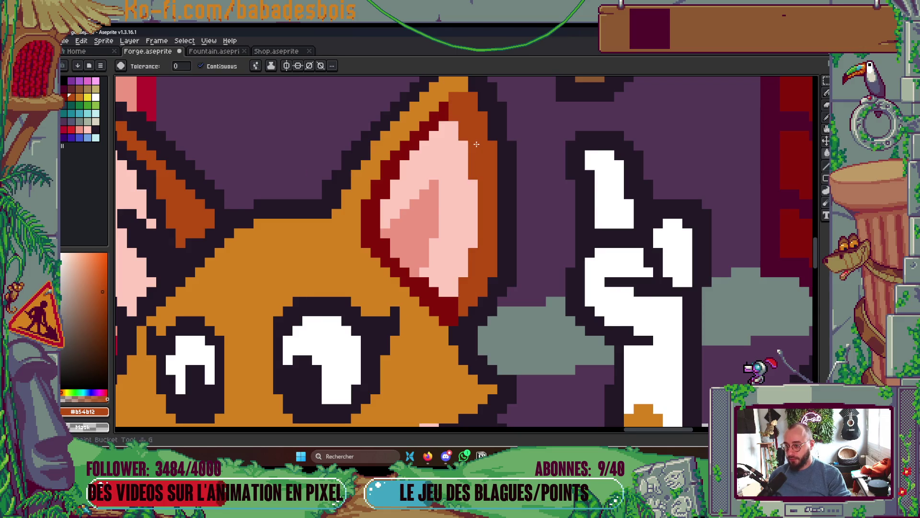
scroll(476, 144, "down", 5)
scroll(486, 142, "up", 5)
- Pick the pale pink from inside the ear and recentre the forge scene
key("b")
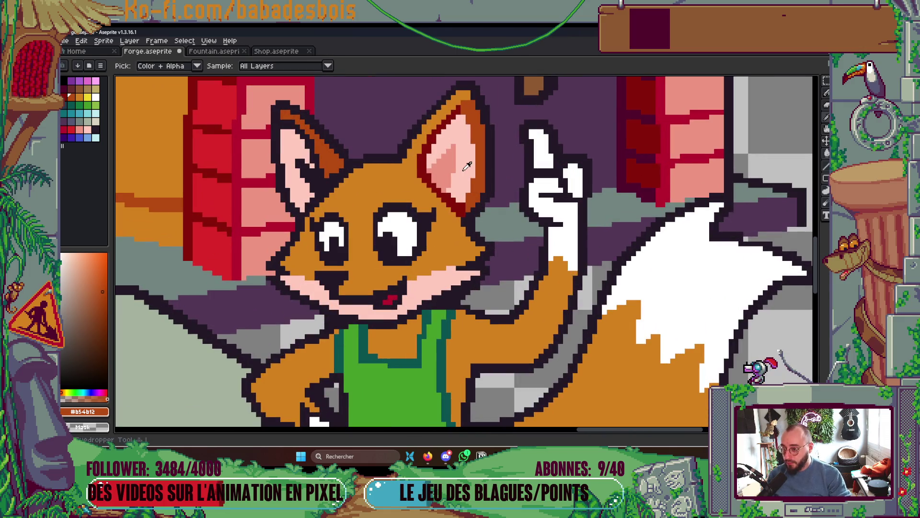
left_click(469, 142, "alt")
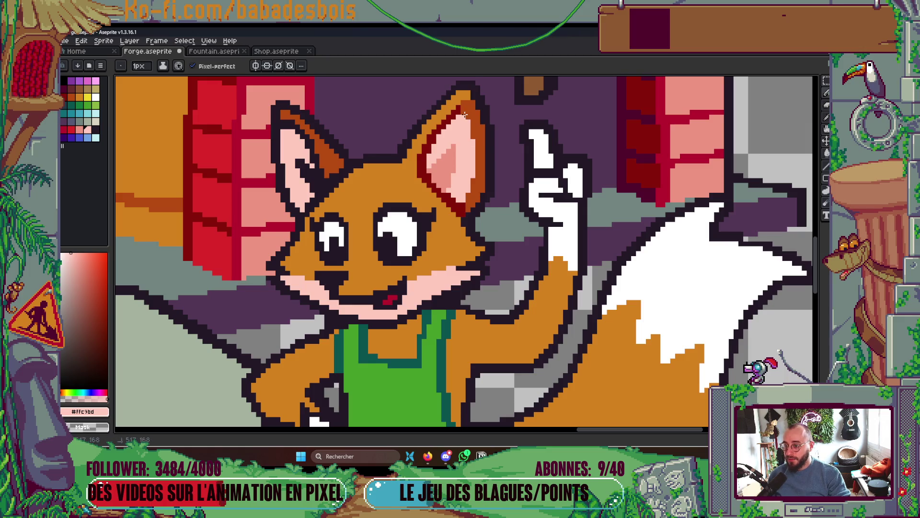
scroll(467, 194, "down", 5)
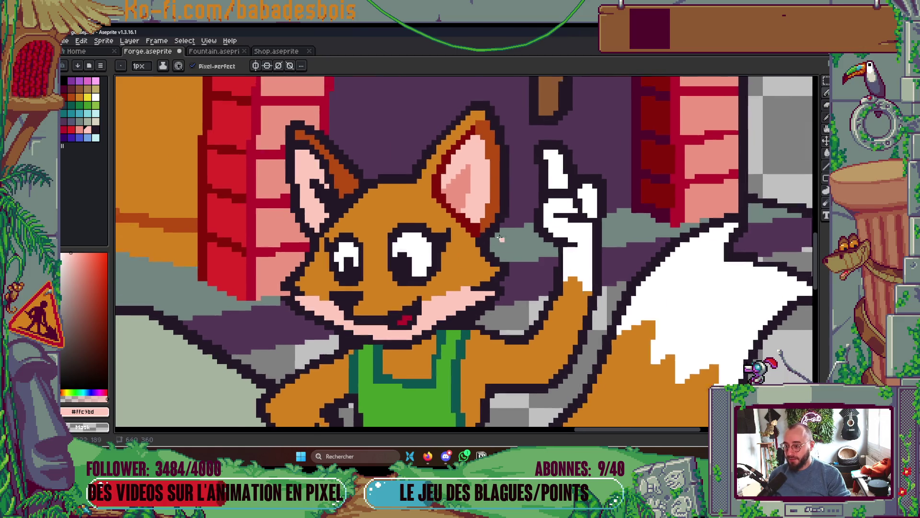
left_click_drag(518, 216, 513, 227)
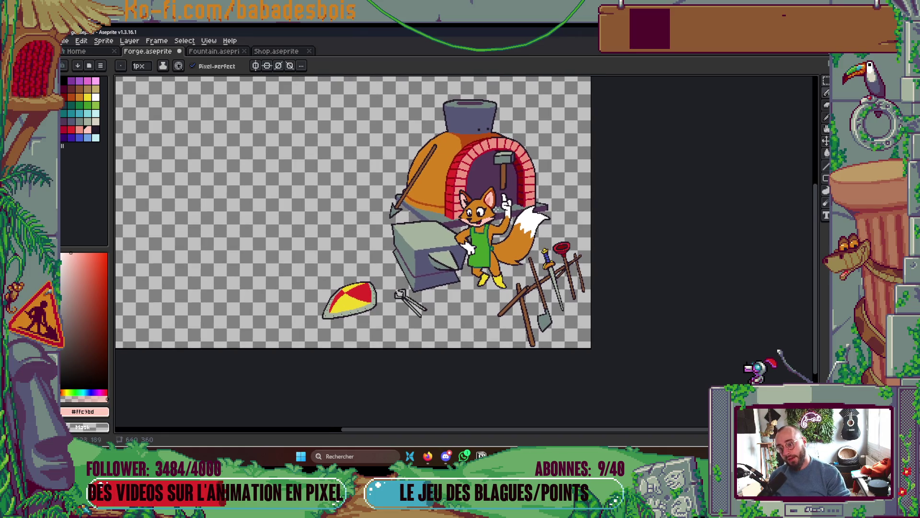
- Bucket-fill the ear's dark-red inner outline with the head's orange fur colour #d4821c
scroll(489, 195, "up", 5)
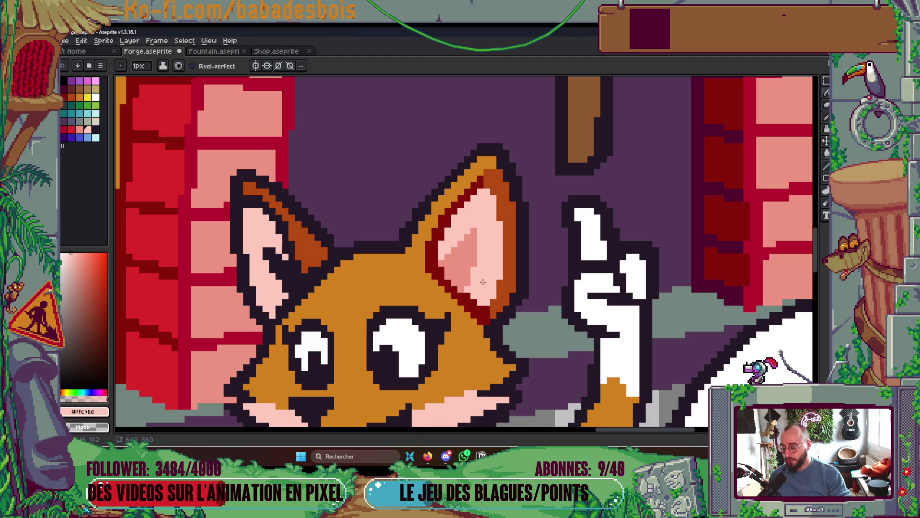
key("i")
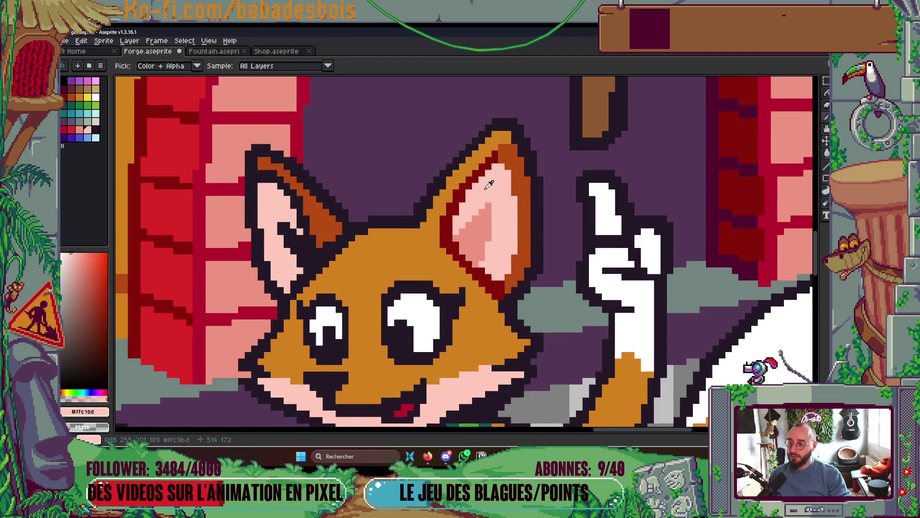
scroll(489, 157, "down", 3)
scroll(496, 153, "up", 4)
left_click(497, 153)
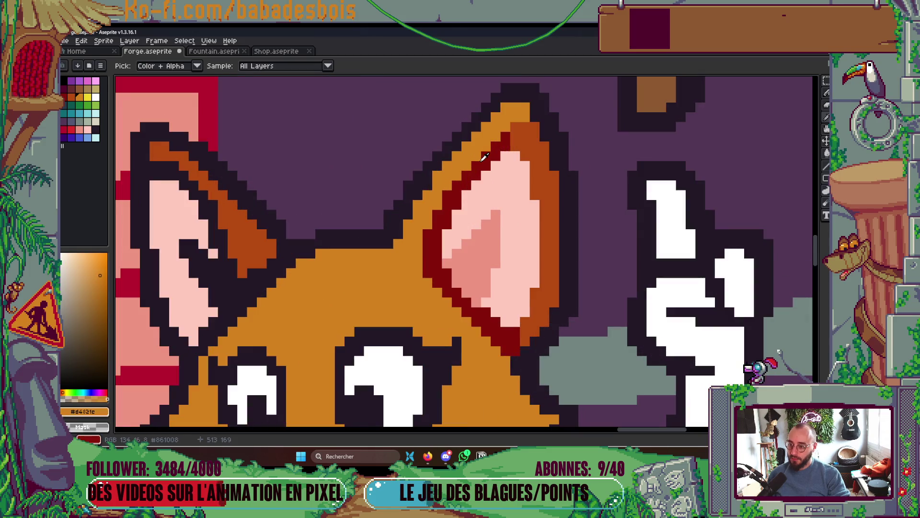
key("b")
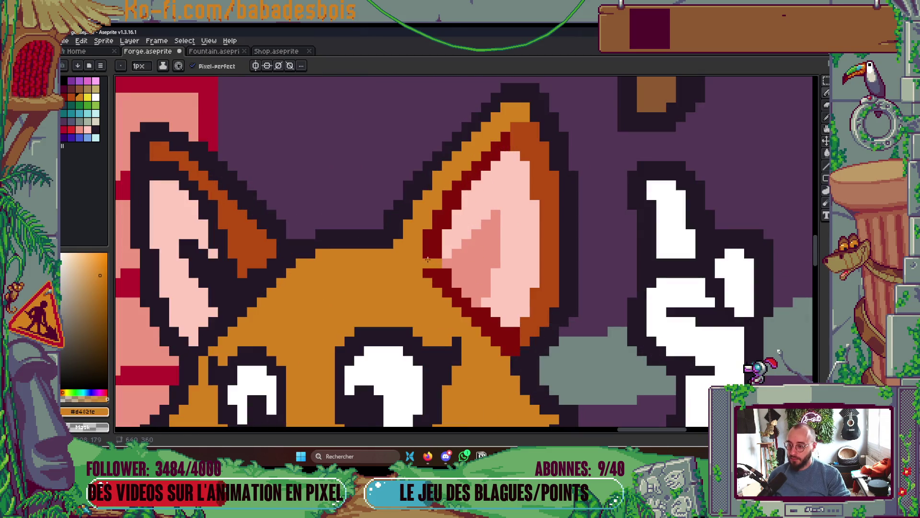
key("g")
left_click(427, 260)
scroll(427, 260, "down", 4)
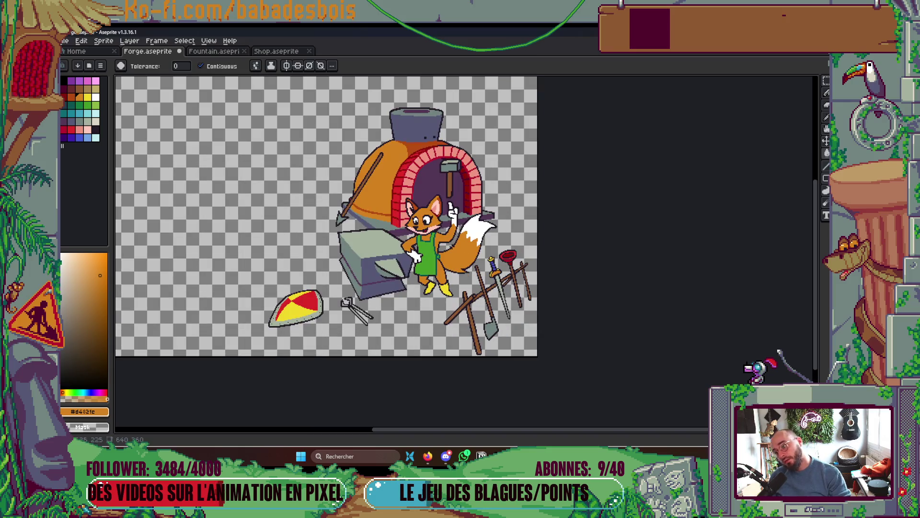
- Pencil pale pink #ffc9bd pixels up the ear's left edge
key("b")
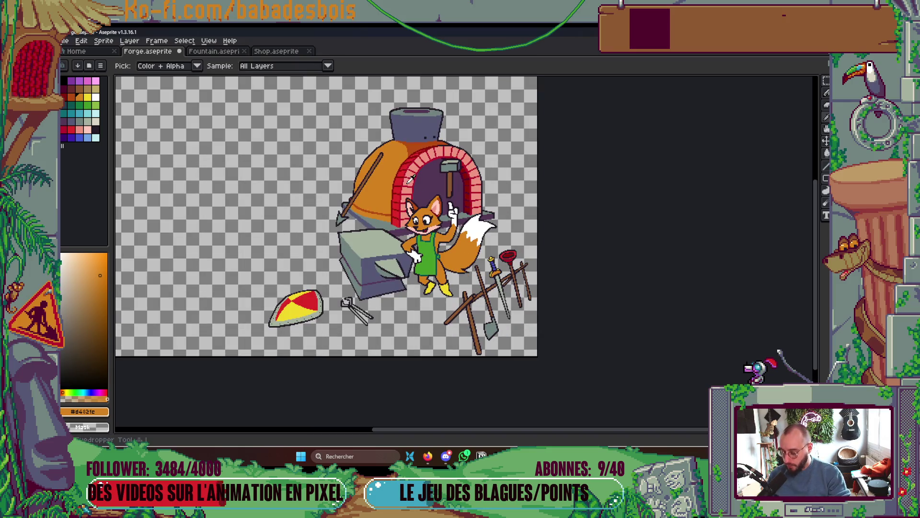
scroll(498, 217, "up", 4)
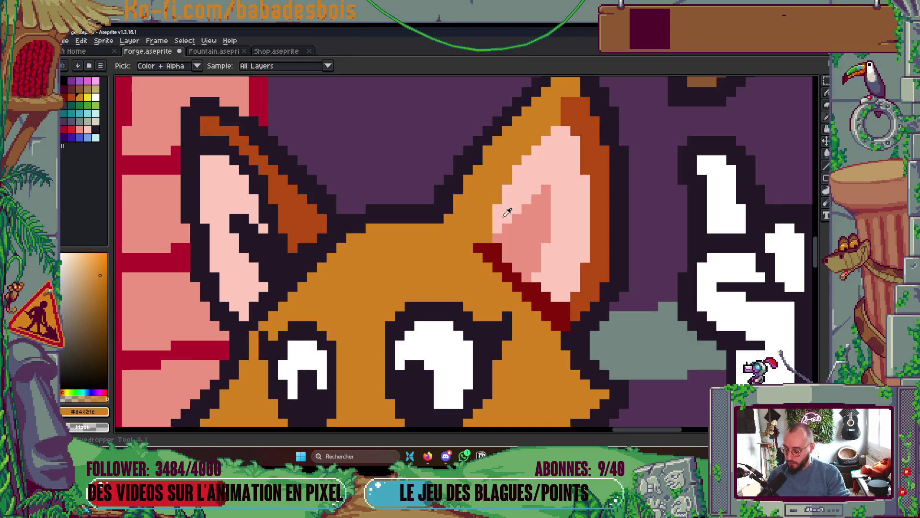
left_click(507, 212, "alt")
mouse_move(493, 238)
left_mouse_down()
mouse_move(488, 225)
mouse_move(509, 176)
mouse_move(549, 128)
left_mouse_up()
left_click_drag(554, 123, 549, 180)
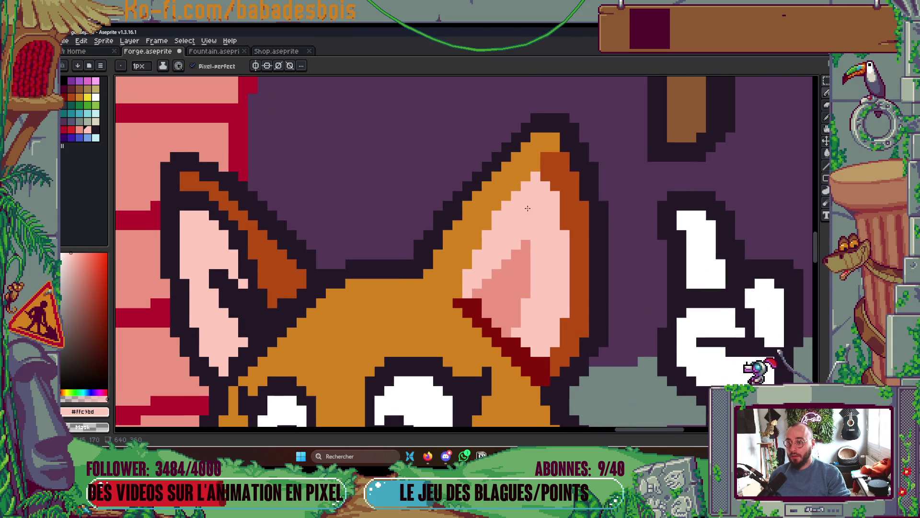
scroll(533, 190, "down", 5)
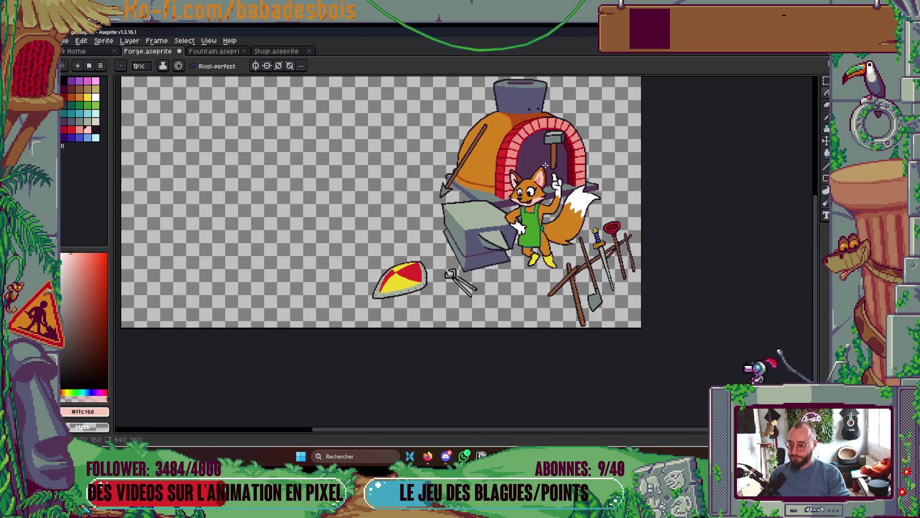
- Save the artwork and repaint the ear's dark-red edge pixels in darker pink
key("ctrl+s")
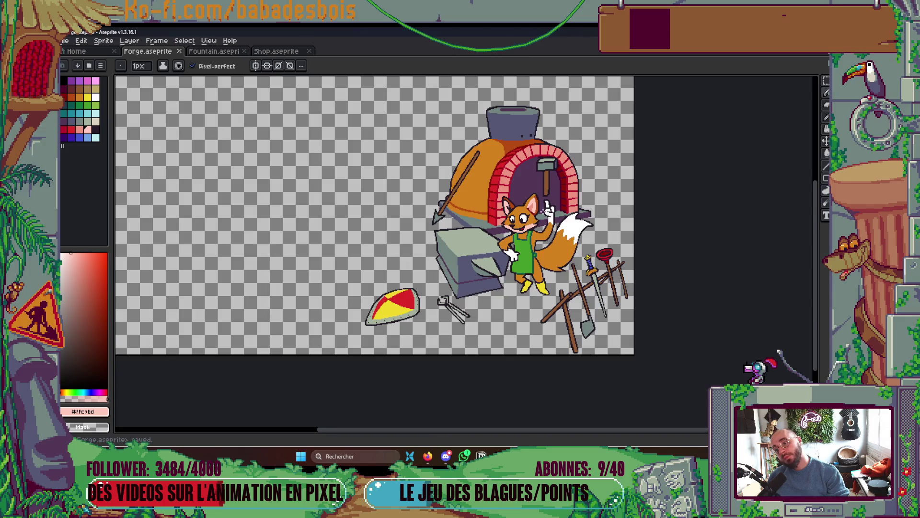
scroll(544, 191, "up", 5)
key("i")
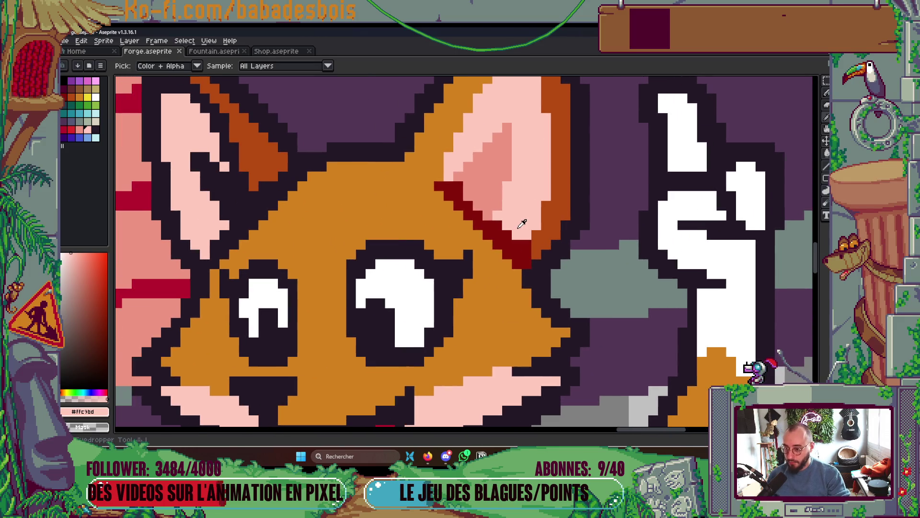
key("b")
left_click(498, 230)
left_click(494, 216, "alt")
mouse_move(489, 226)
left_mouse_down()
mouse_move(458, 186)
mouse_move(448, 189)
mouse_move(484, 237)
mouse_move(497, 236)
mouse_move(511, 264)
left_mouse_up()
- Cover the leftover dark-red pixels at the ear's base with pink and orange fur
left_click(439, 201, "alt")
left_click(438, 187)
left_click(468, 215)
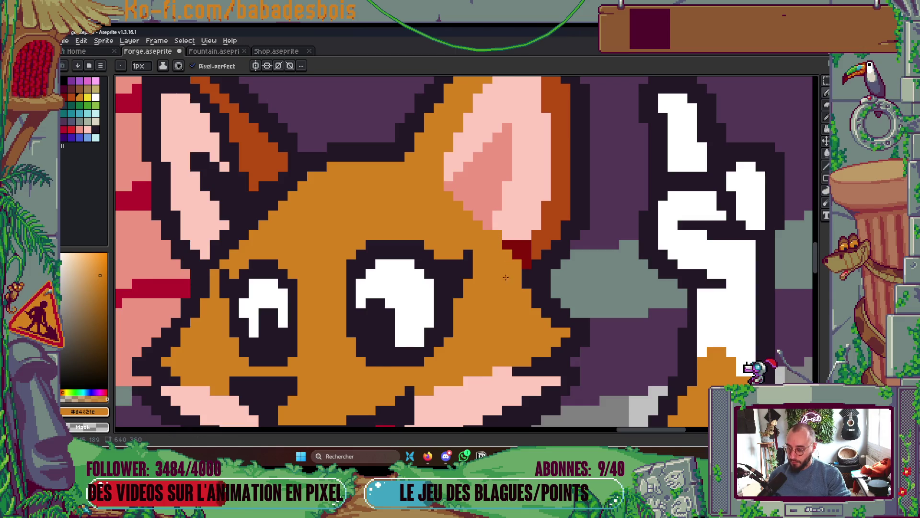
scroll(511, 264, "down", 4)
scroll(530, 313, "down", 3)
scroll(530, 313, "up", 2)
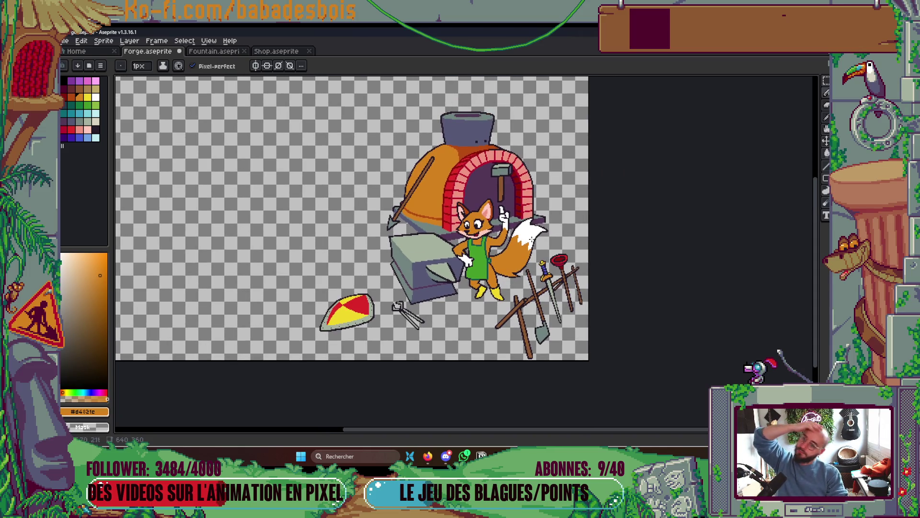
scroll(531, 238, "up", 1)
scroll(445, 240, "up", 4)
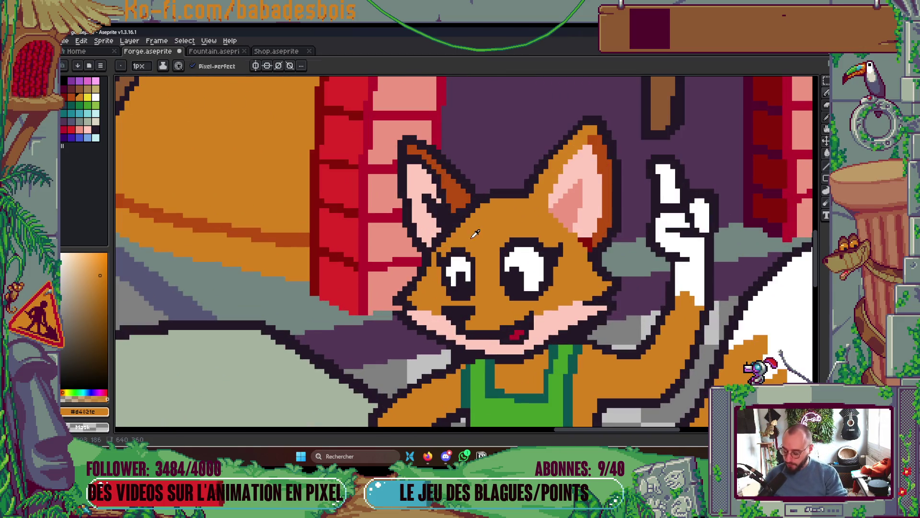
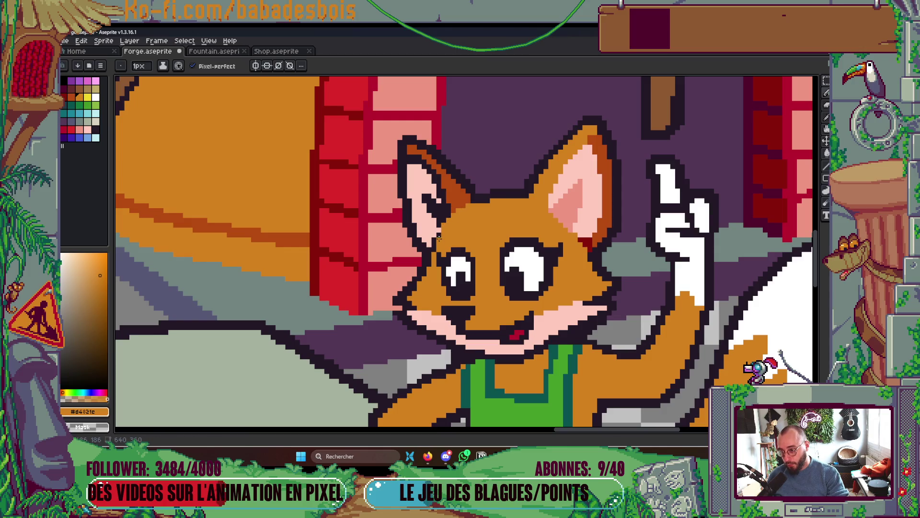
- Paint fur orange along the fox's ear tip and save the forge file
scroll(444, 251, "down", 5)
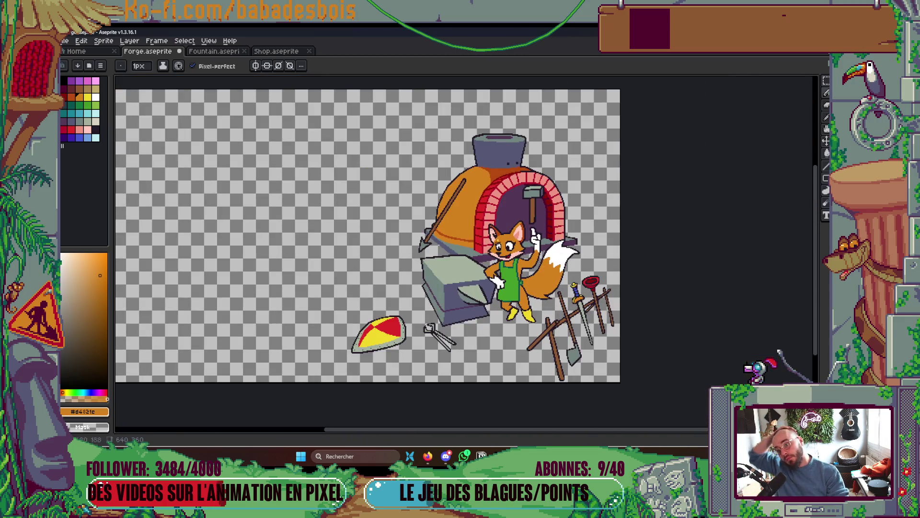
scroll(494, 221, "up", 8)
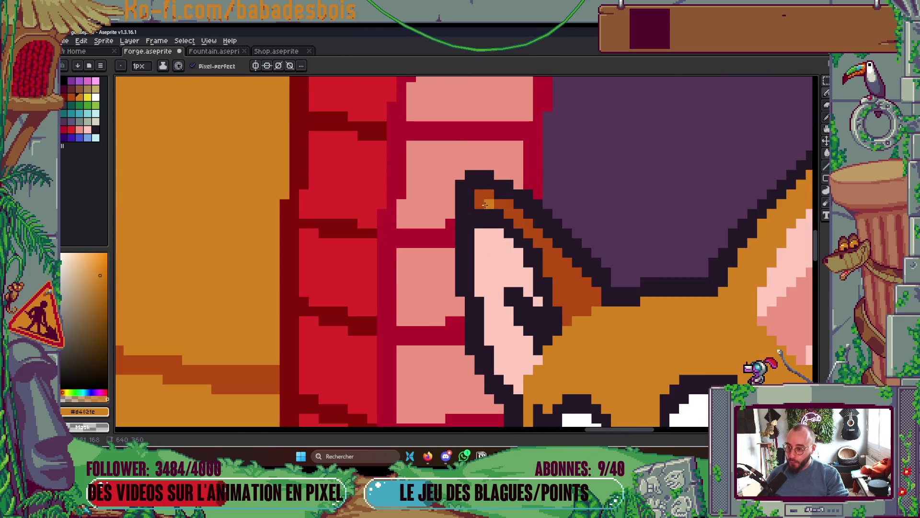
left_click_drag(485, 204, 507, 207)
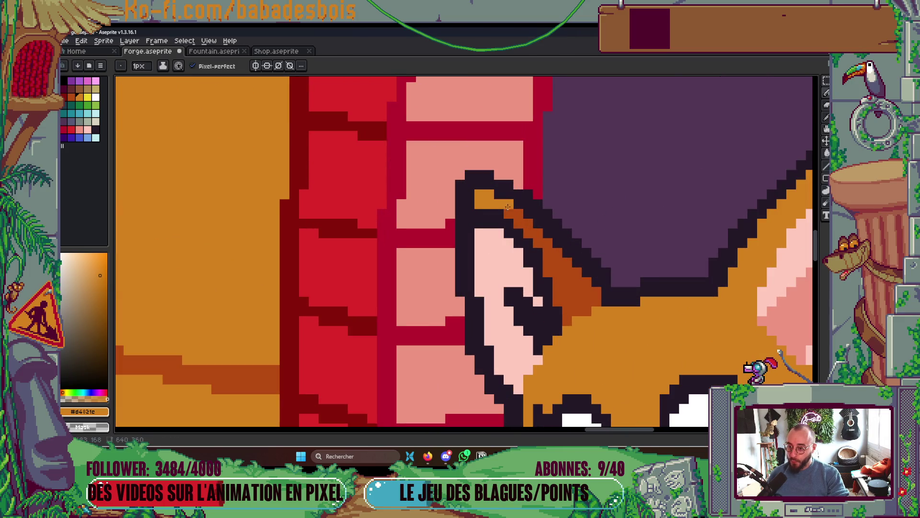
scroll(530, 252, "down", 6)
key("ctrl+s")
- Recolour the stray pixels along the ear tip and ear edge with orange
left_click_drag(560, 277, 523, 296)
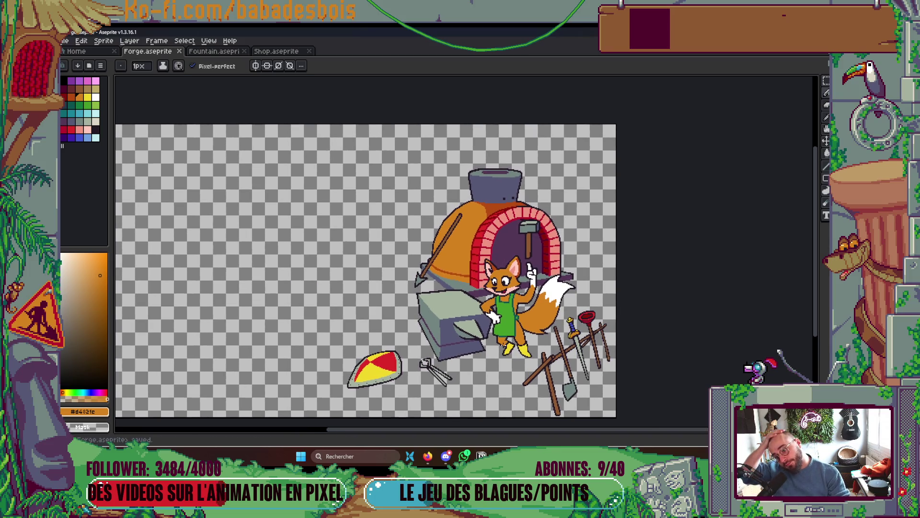
scroll(534, 255, "up", 5)
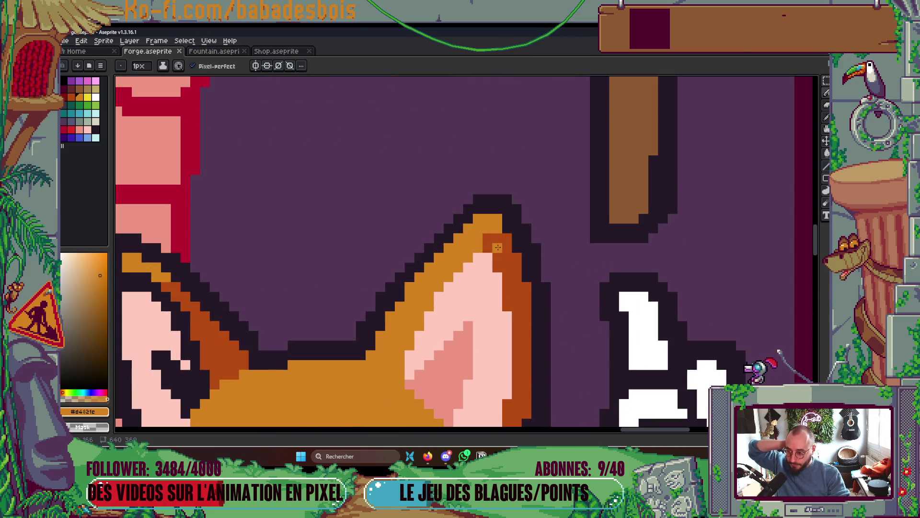
left_click(484, 245)
left_click(497, 238)
left_click(507, 238)
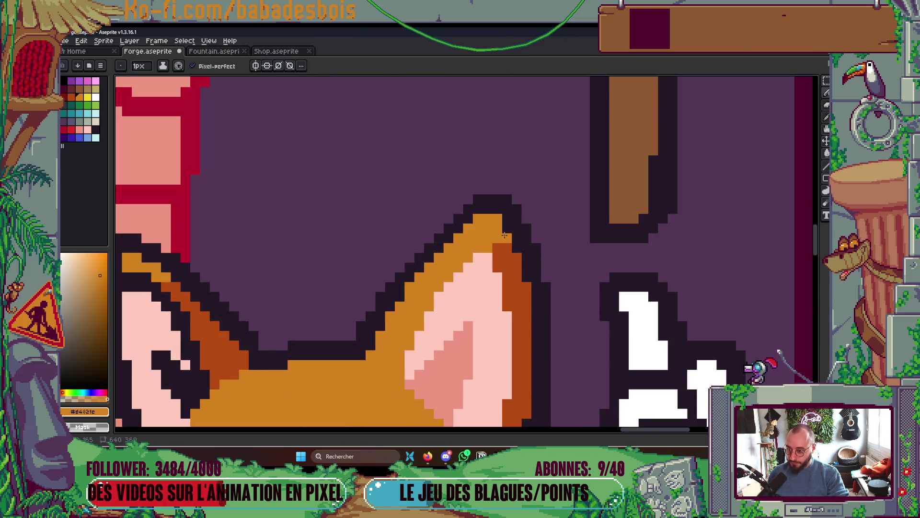
left_click(507, 247)
scroll(507, 249, "down", 5)
scroll(507, 265, "up", 5)
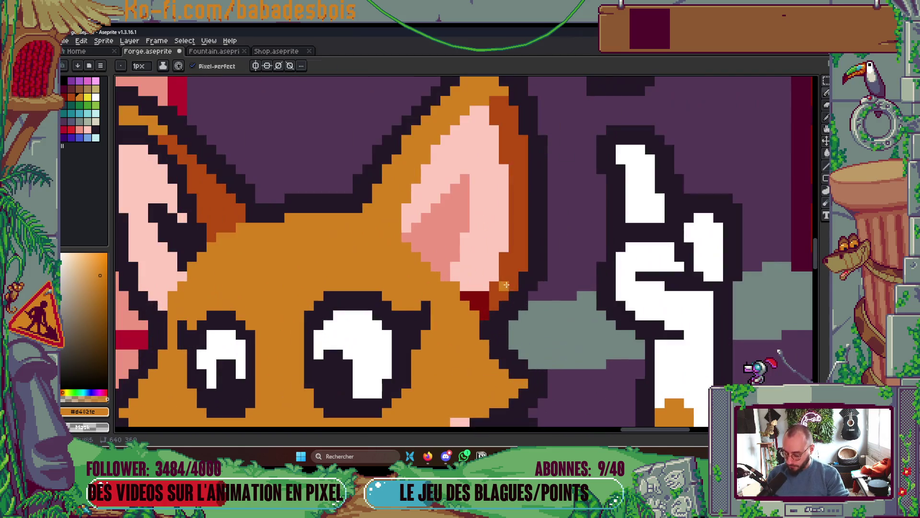
- Fill an ear-tip pixel with the darker orange using the Paint Bucket
key("g")
left_click(491, 290)
scroll(492, 289, "down", 5)
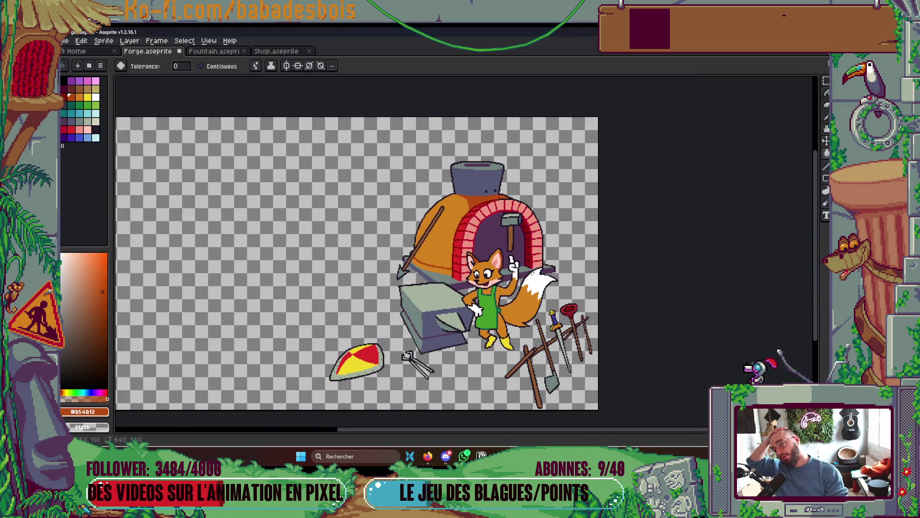
scroll(481, 276, "up", 5)
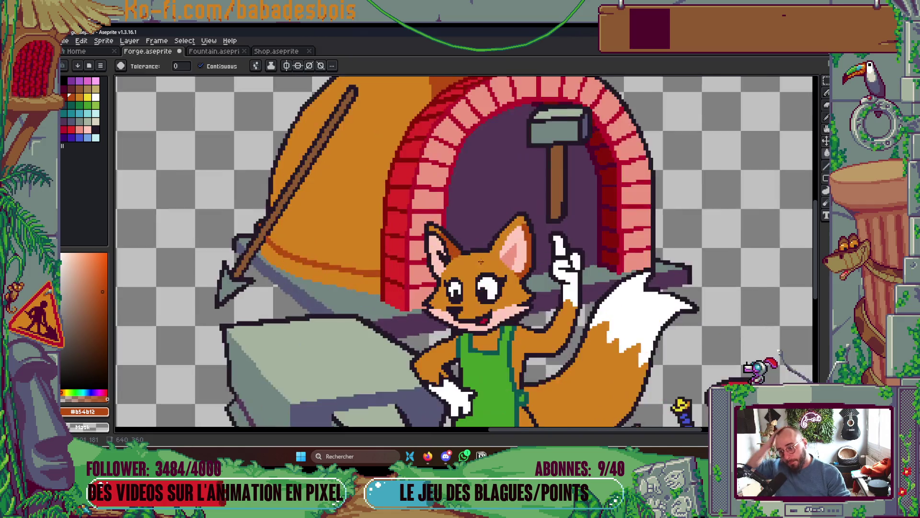
- Sample ear pink #cc9481 and fill the ear's dark inner lines with it
key("b")
left_click(446, 219, "alt")
scroll(445, 218, "up", 1)
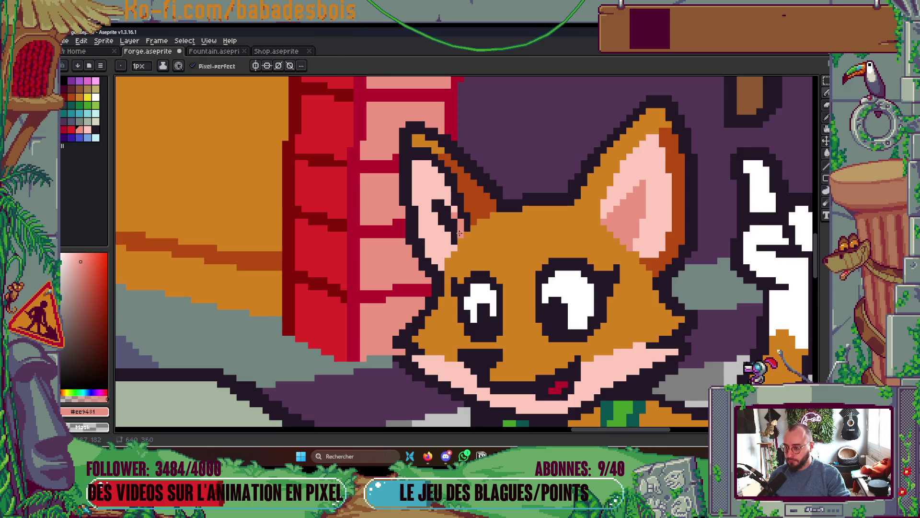
key("g")
left_click(453, 219)
scroll(453, 216, "down", 4)
scroll(454, 216, "up", 2)
scroll(454, 216, "up", 1)
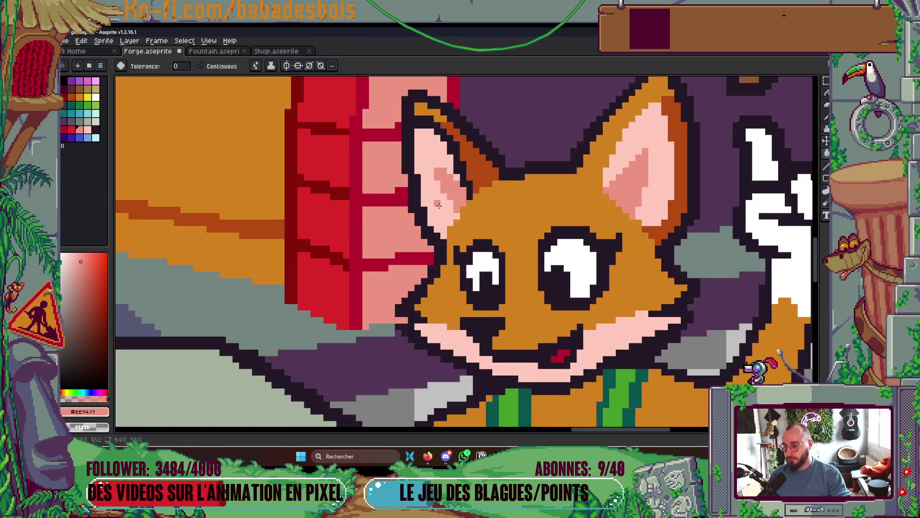
scroll(438, 207, "up", 1)
- Sample light ear pink #ffc9bd and the dark outline colour #231927
key("b")
left_click(437, 208, "alt")
scroll(418, 175, "down", 1)
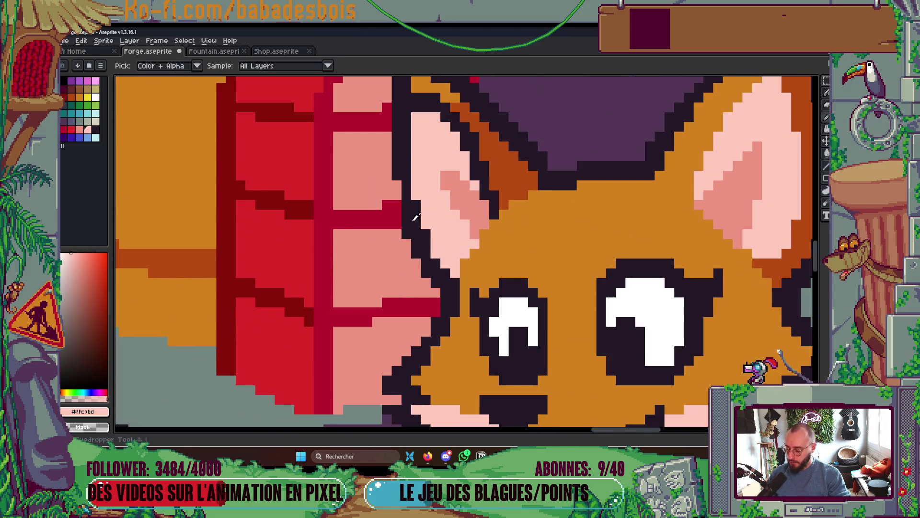
left_click(412, 205, "alt")
scroll(485, 158, "down", 3)
scroll(485, 158, "down", 2)
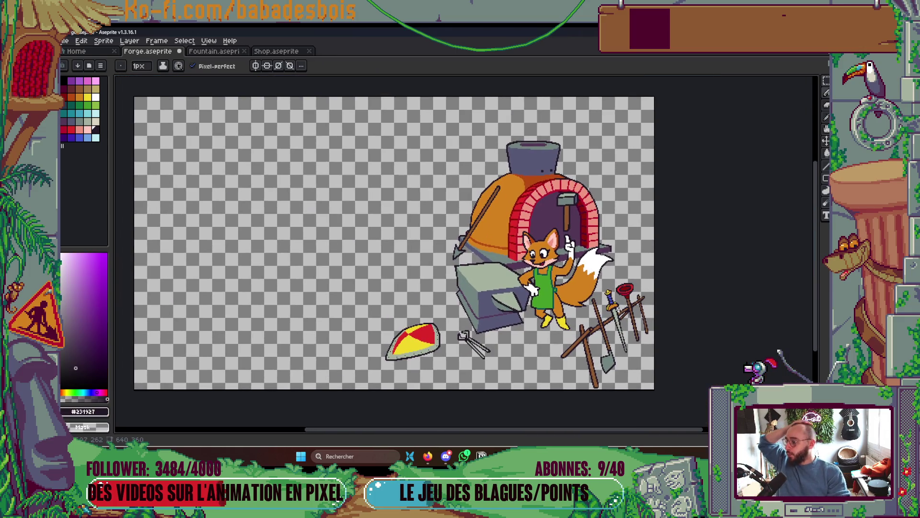
scroll(629, 327, "down", 1)
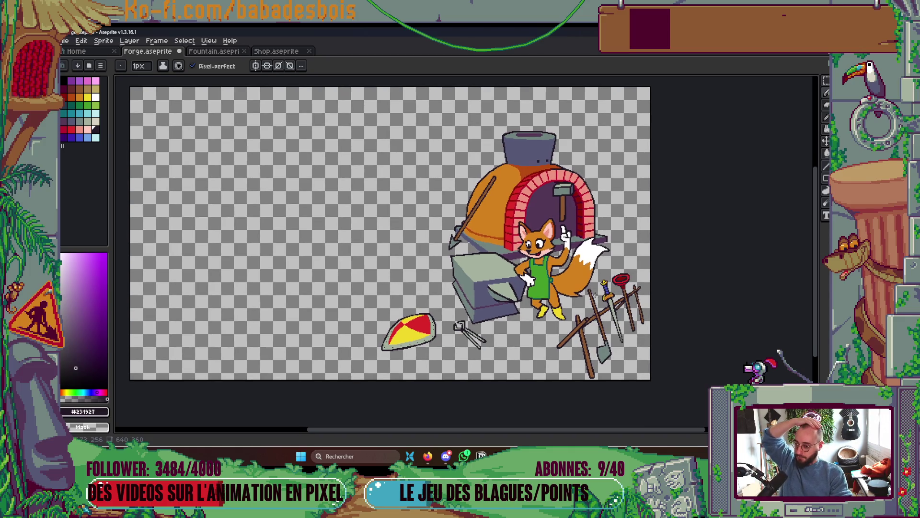
scroll(553, 240, "up", 4)
- Sample white from the fox's hand and paint it into the hand outline above
key("v")
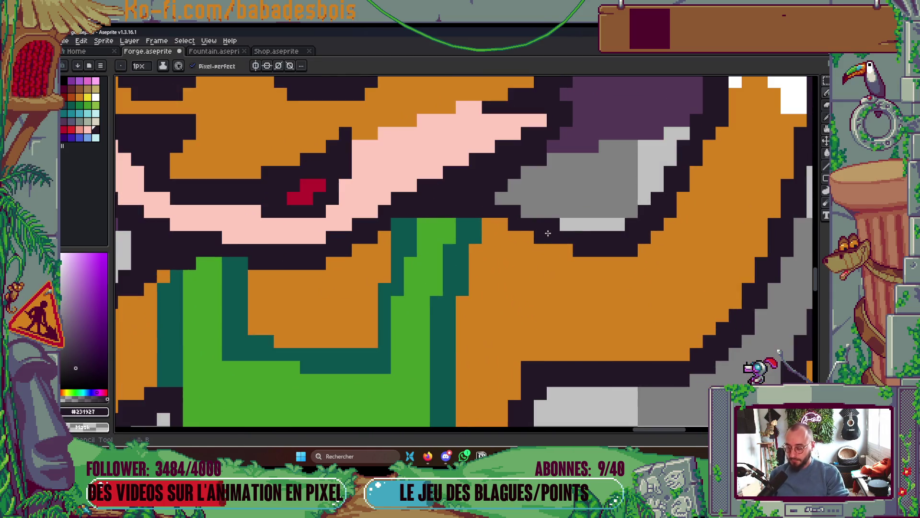
key("b")
scroll(527, 219, "down", 4)
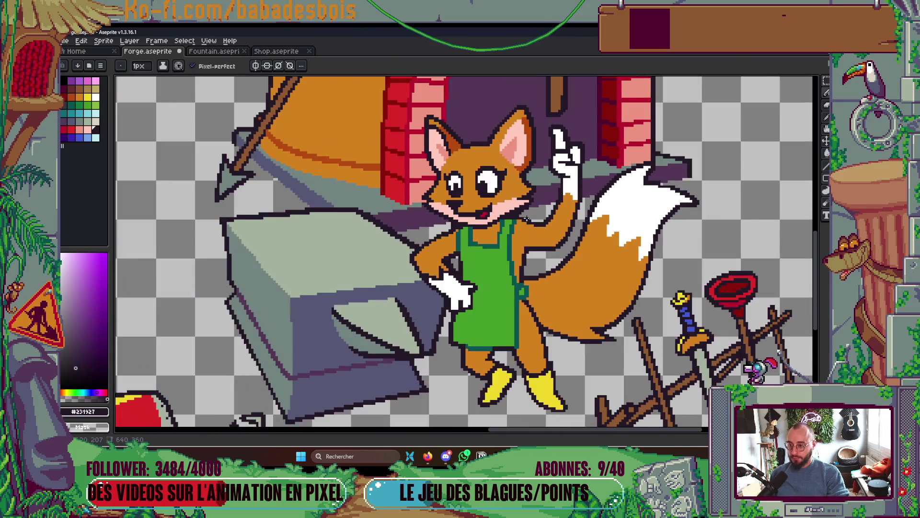
scroll(526, 219, "up", 4)
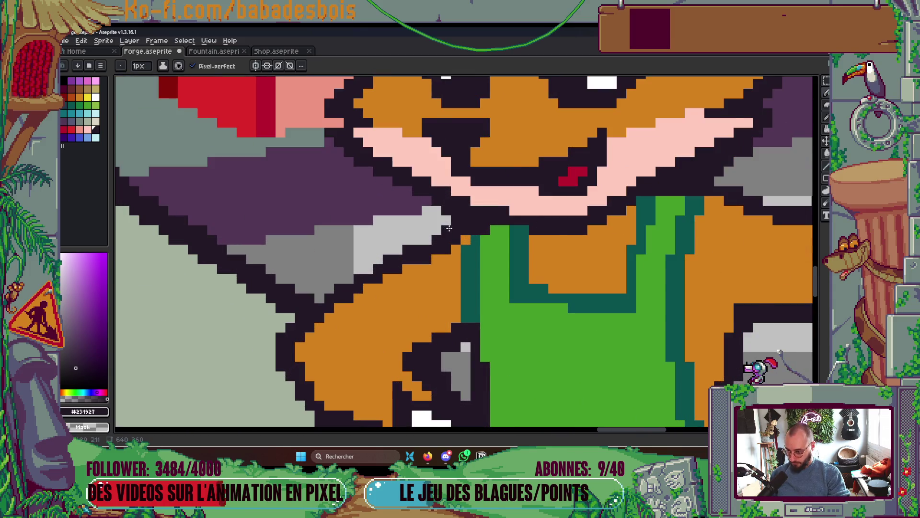
scroll(449, 228, "down", 4)
scroll(422, 251, "up", 4)
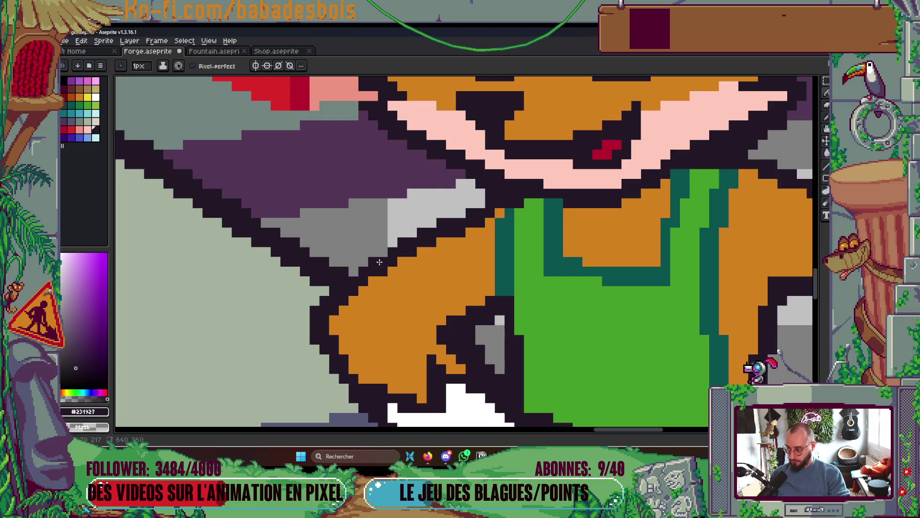
scroll(379, 261, "down", 5)
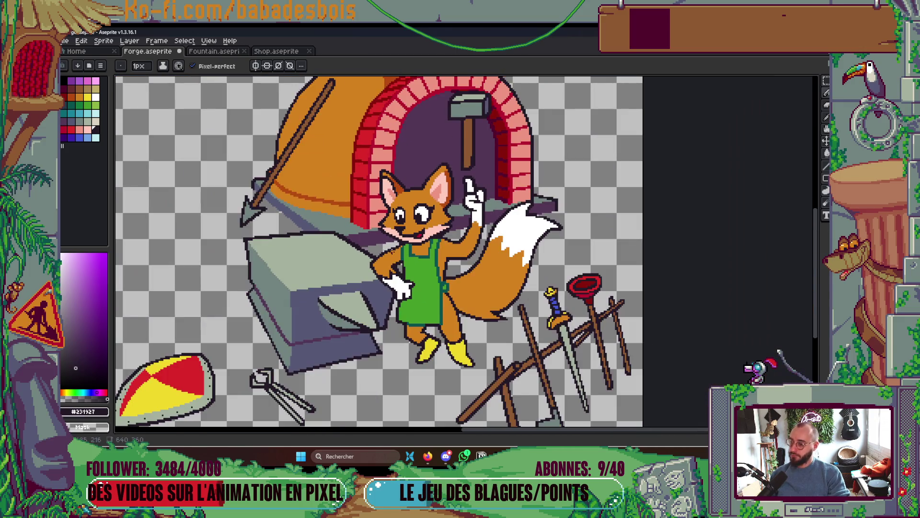
scroll(379, 297, "up", 2)
scroll(392, 268, "up", 3)
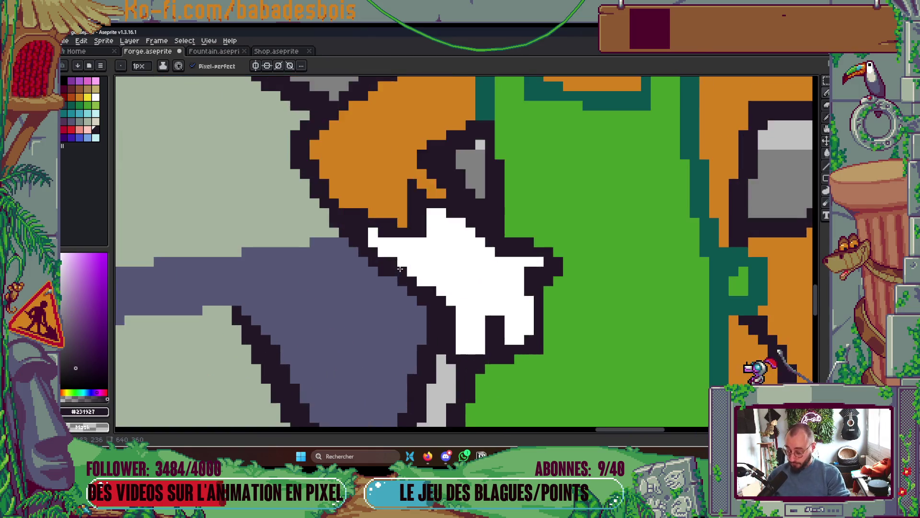
left_click(422, 247, "alt")
left_click(364, 207)
left_click_drag(448, 197, 435, 200)
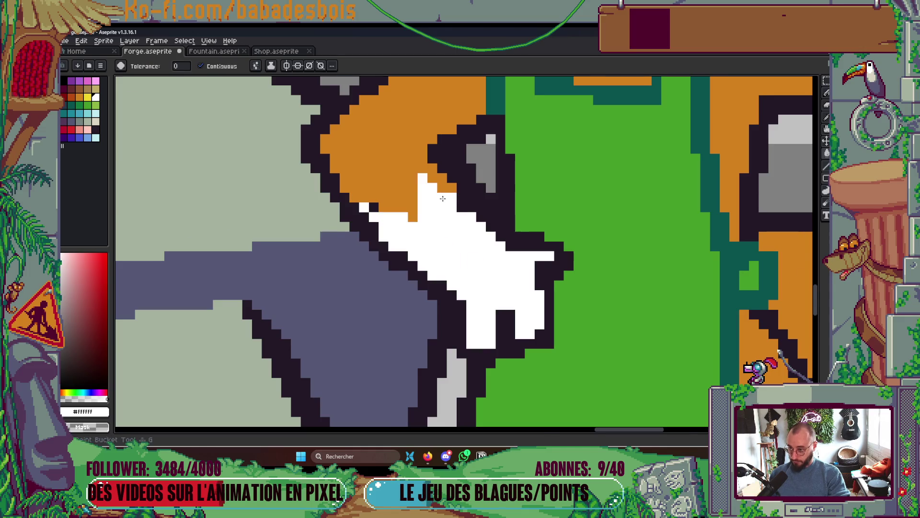
- Save the forge file
scroll(434, 200, "down", 1)
scroll(409, 198, "down", 5)
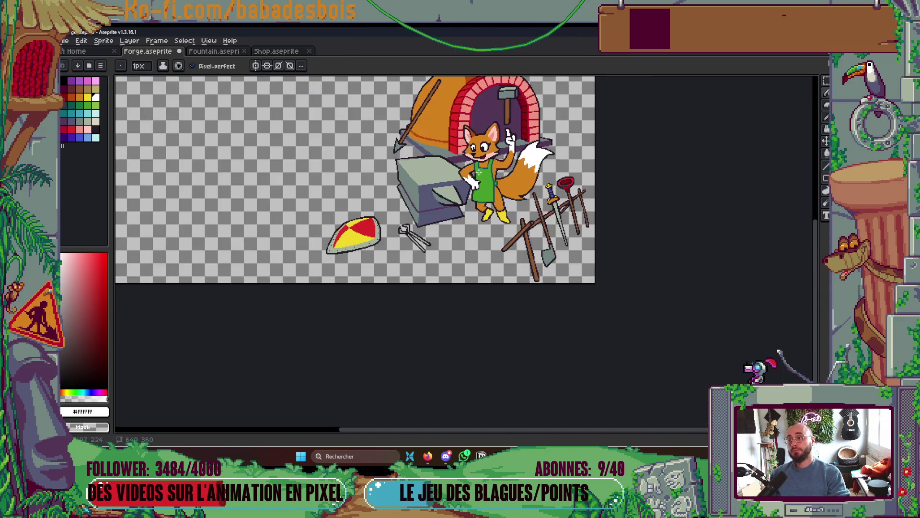
key("v")
key("ctrl+s")
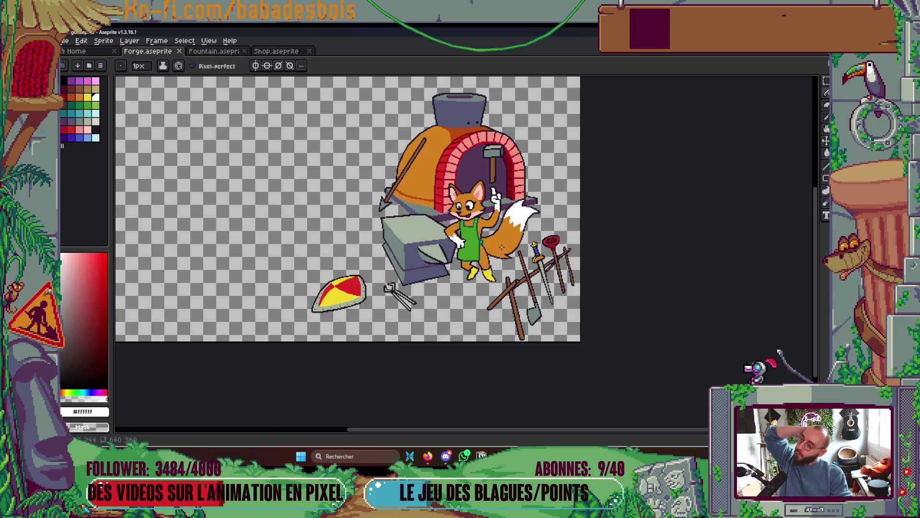
- Add dark outline pixels along the fox's arm edge
scroll(469, 211, "up", 5)
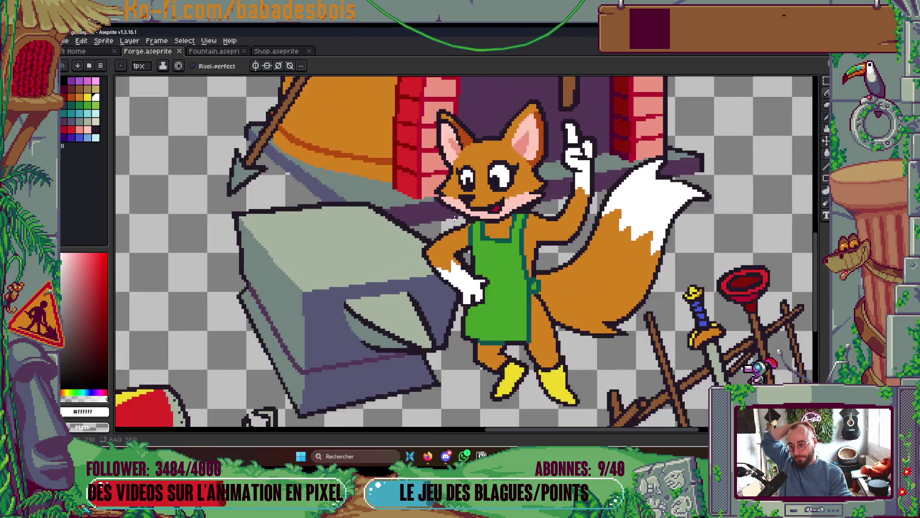
left_click(470, 212, "alt")
left_click(474, 199)
left_click(455, 207)
- Sample fur orange #d4821c and the dark outline colour #231927
left_click(461, 240, "alt")
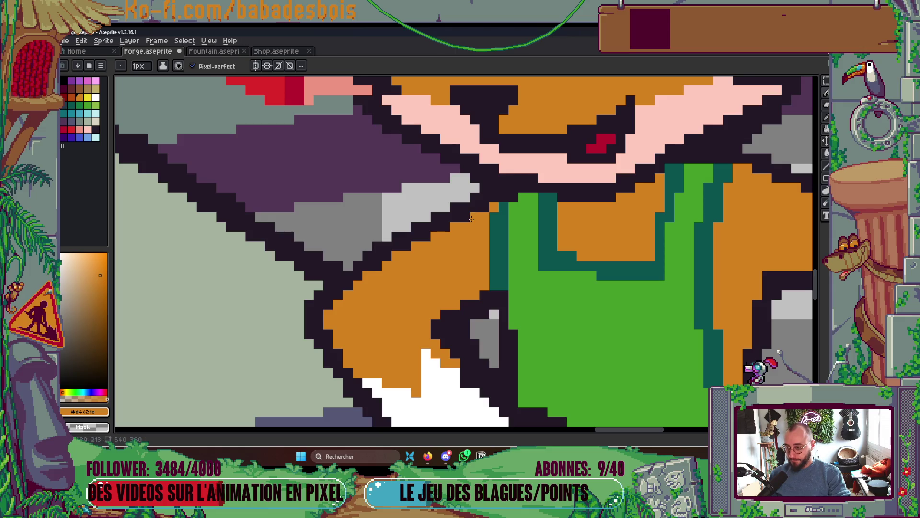
scroll(554, 190, "down", 5)
scroll(540, 202, "up", 5)
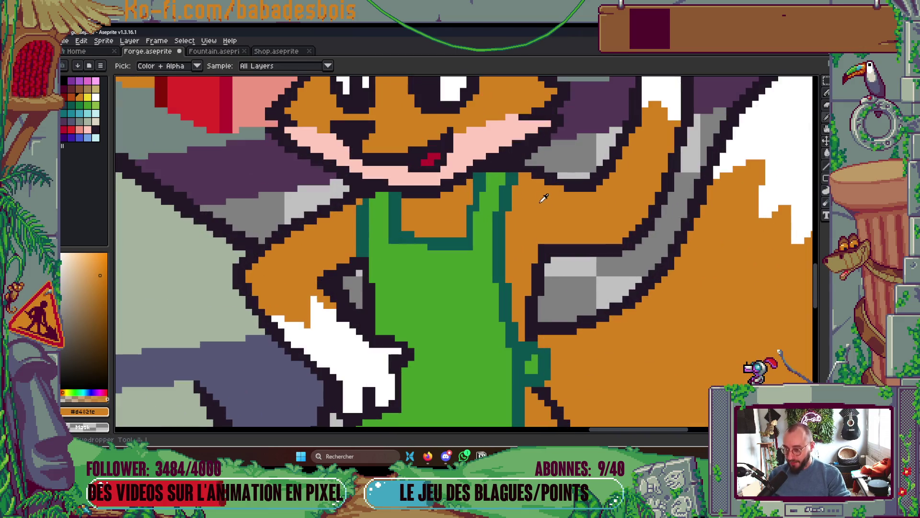
left_click(537, 173, "alt")
scroll(528, 164, "up", 2)
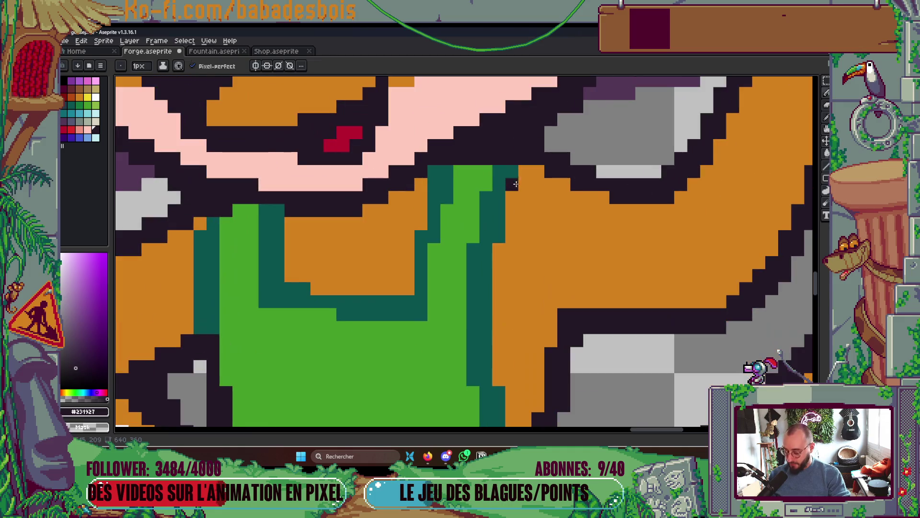
- Paint an apron-green pixel at the strap top, re-centre the scene and save
left_click(485, 178, "alt")
left_click(466, 160)
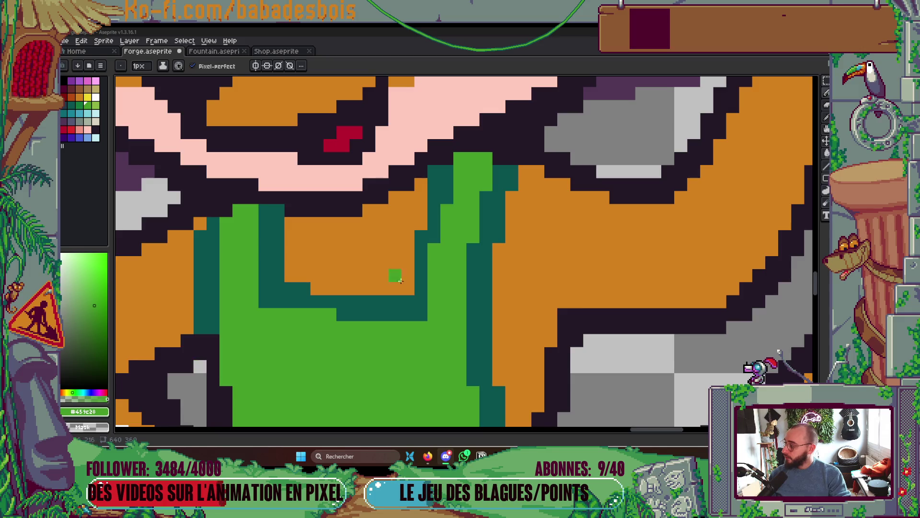
left_click_drag(397, 277, 344, 320)
scroll(448, 232, "down", 5)
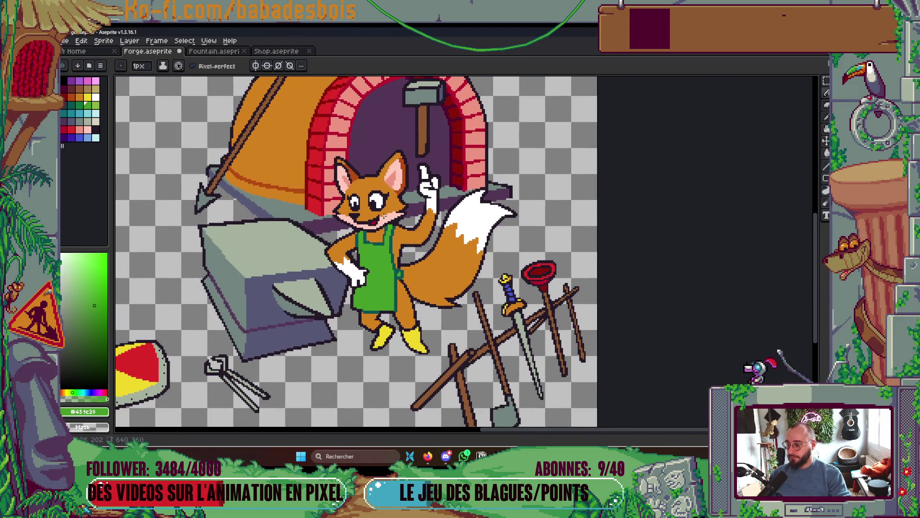
left_click_drag(493, 212, 521, 214)
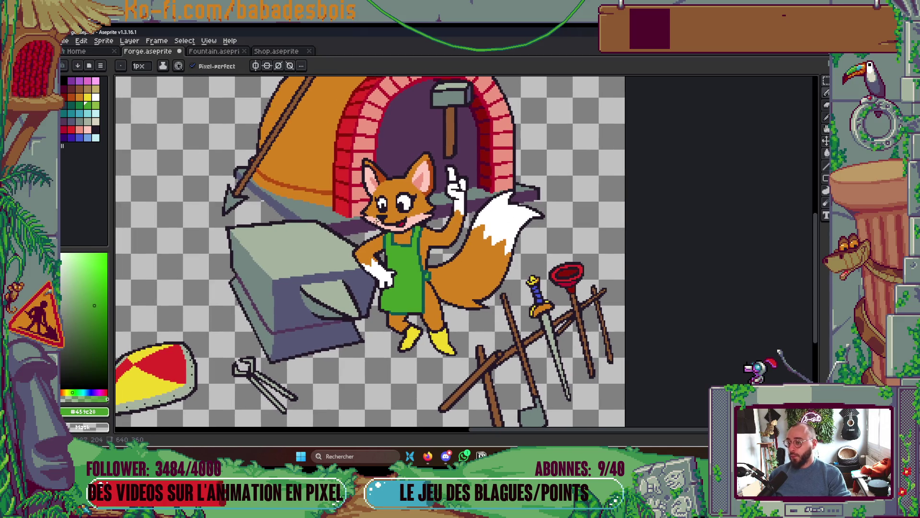
key("ctrl+s")
scroll(417, 206, "down", 3)
scroll(417, 206, "up", 1)
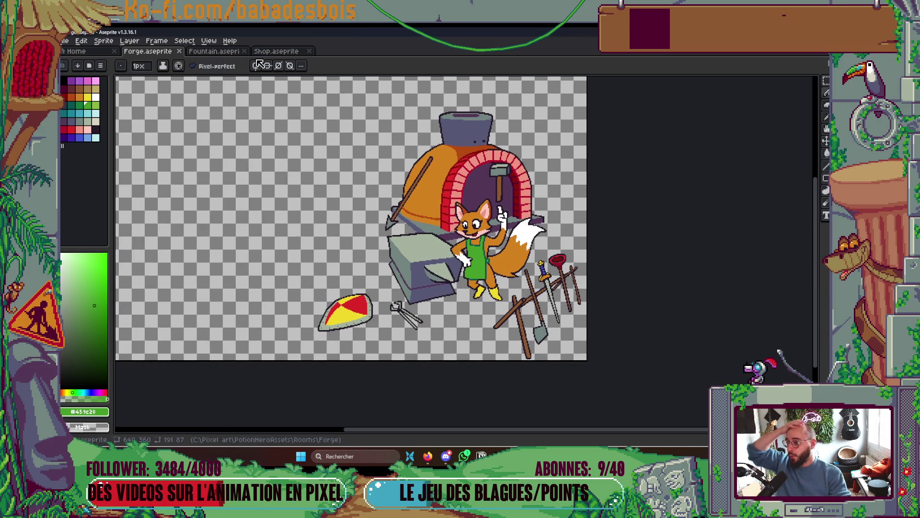
left_click(276, 52)
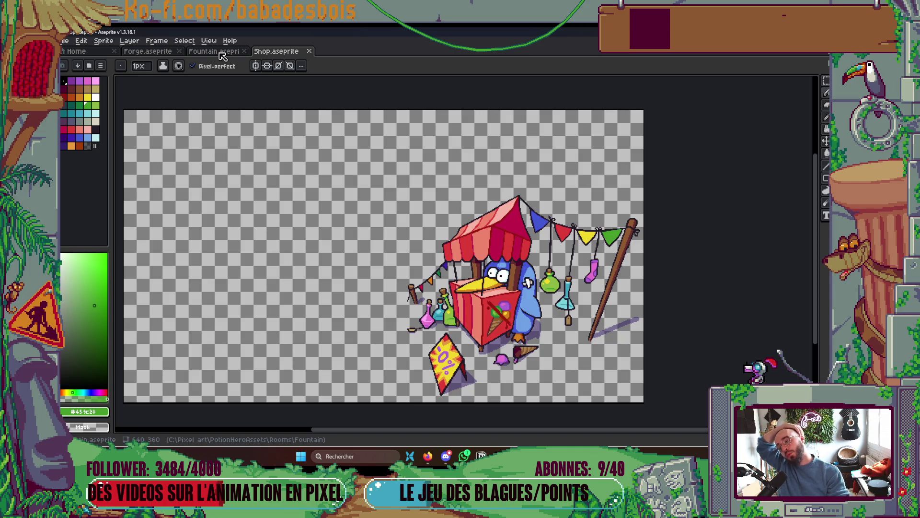
left_click(221, 54)
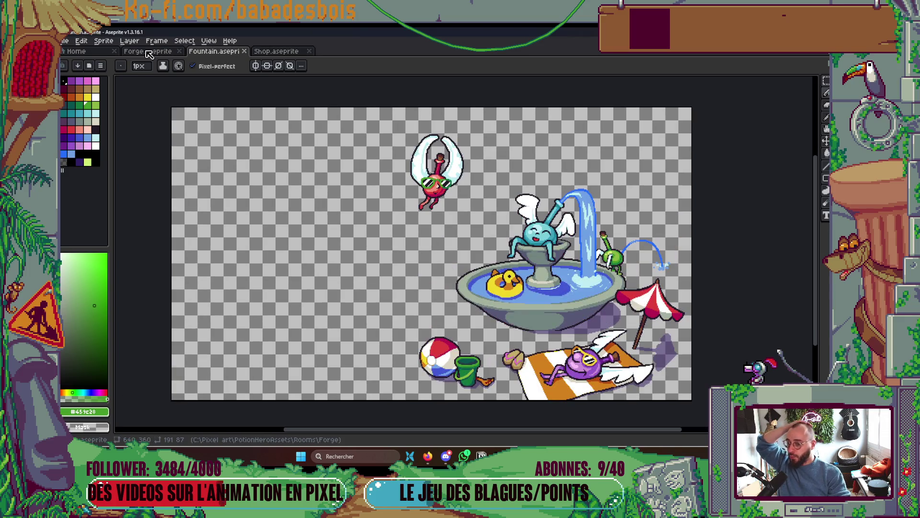
left_click(149, 54)
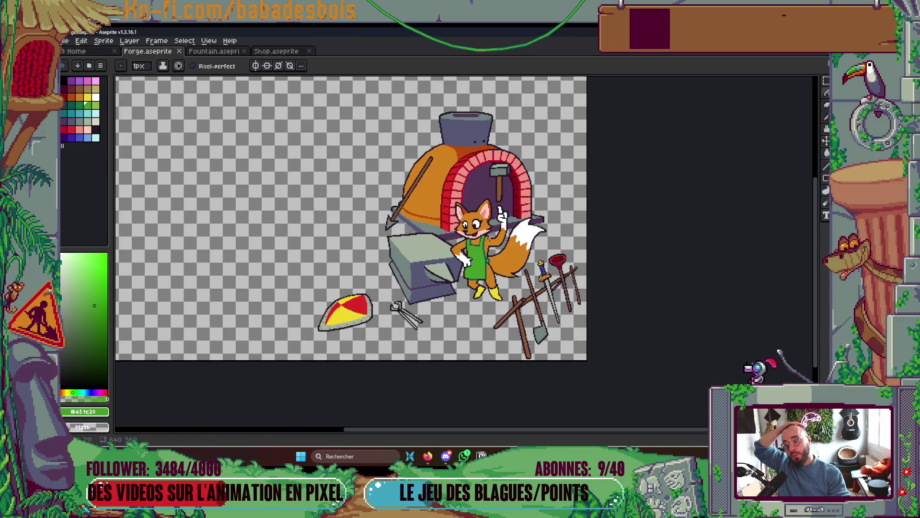
- Lighten the inner ear with sampled light pink pixels and a fill, then save
scroll(461, 207, "up", 3)
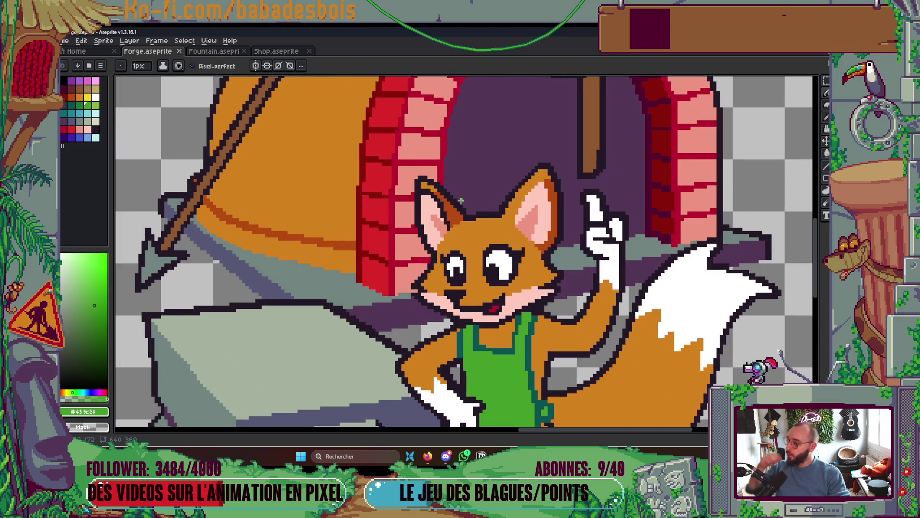
scroll(460, 199, "up", 3)
key("i")
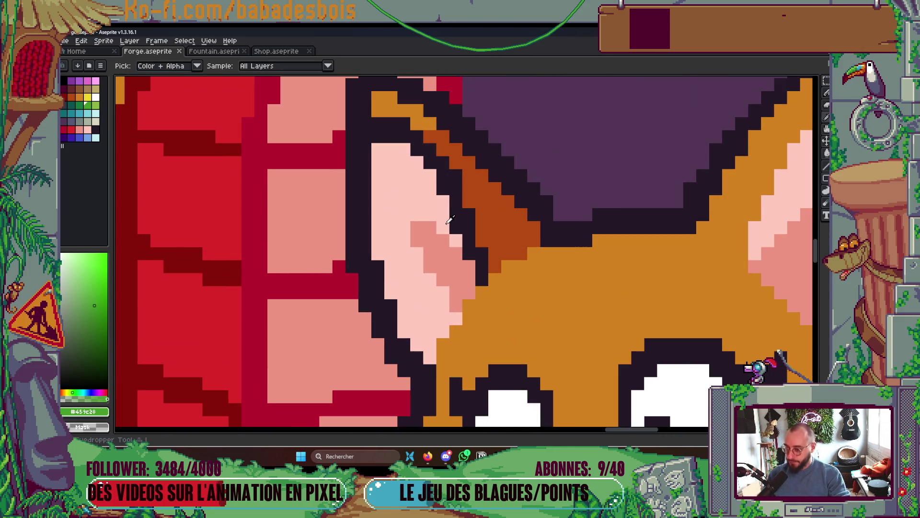
left_click(416, 191)
key("b")
left_click(377, 130)
left_click(481, 240)
key("g")
left_click(462, 261)
key("ctrl+s")
- Sample the ear orange and paint it across the top of the inner ear
scroll(477, 207, "down", 5)
scroll(476, 203, "up", 3)
scroll(477, 205, "up", 2)
key("b")
left_click(485, 214, "alt")
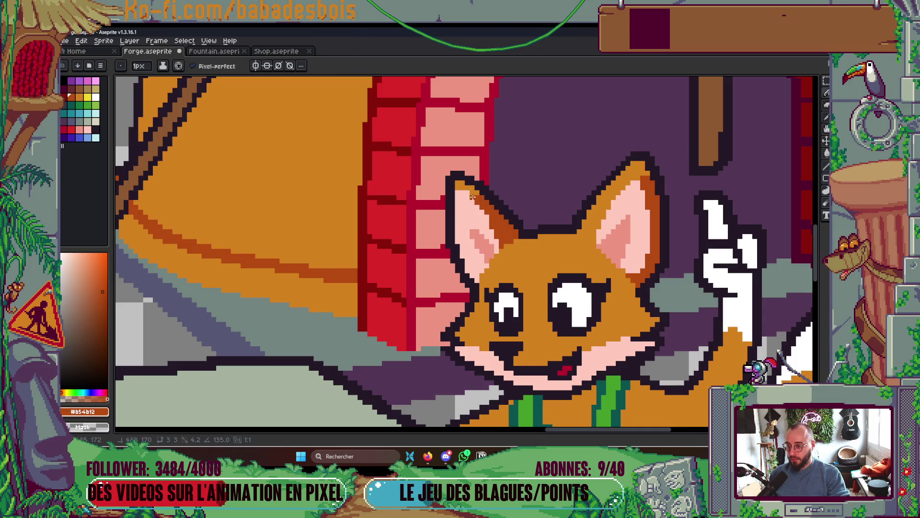
scroll(472, 192, "up", 2)
left_click(457, 181, "alt")
mouse_move(461, 188)
left_mouse_down()
mouse_move(439, 187)
mouse_move(453, 149)
mouse_move(411, 148)
mouse_move(418, 159)
left_mouse_up()
- Sample the dark outline colour and reshape the ear edge with it
left_click(449, 162, "alt")
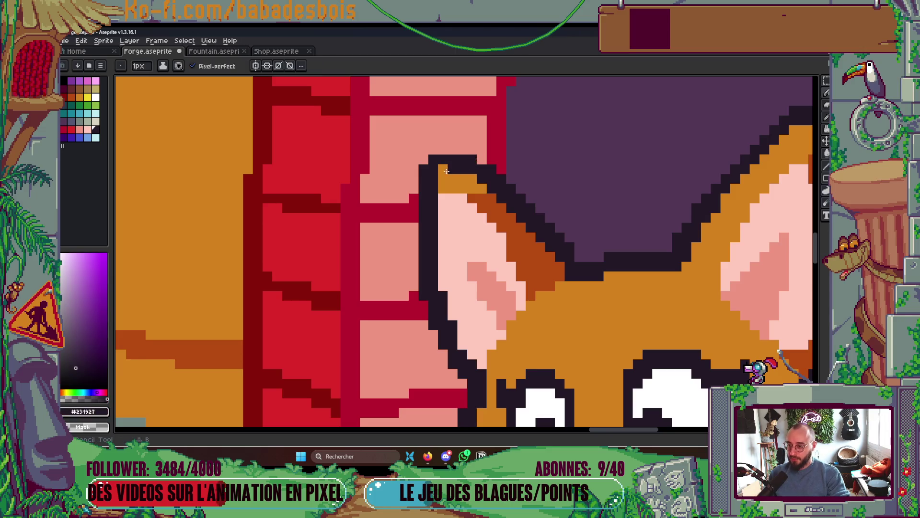
scroll(504, 156, "down", 5)
left_click_drag(504, 156, 492, 193)
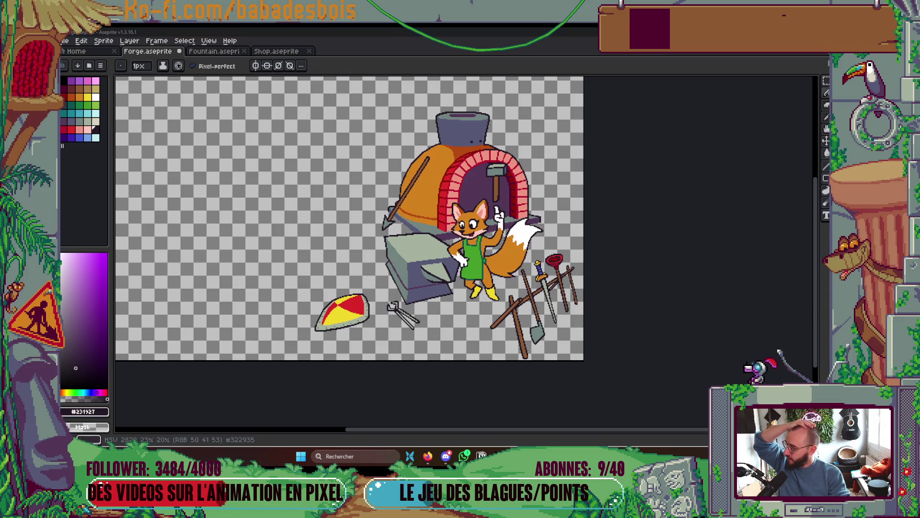
scroll(235, 297, "down", 2)
scroll(235, 297, "up", 1)
scroll(235, 297, "up", 1)
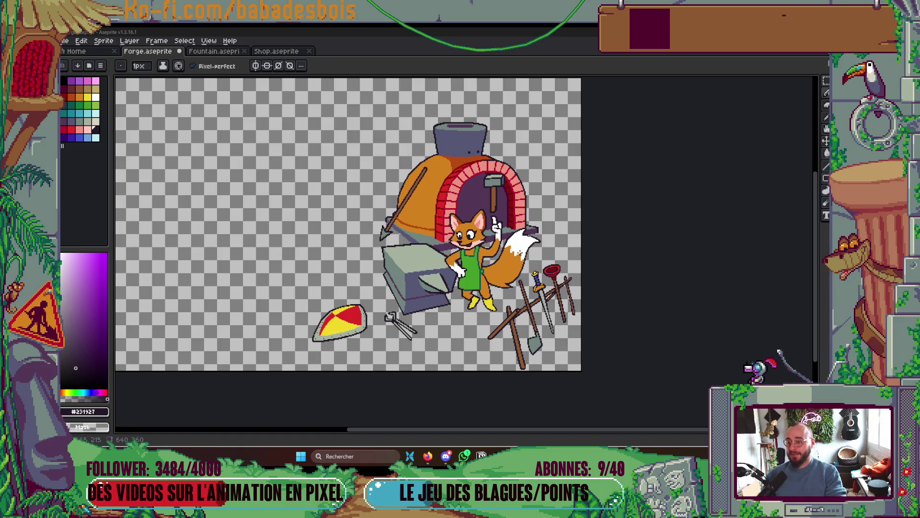
left_click_drag(556, 310, 607, 342)
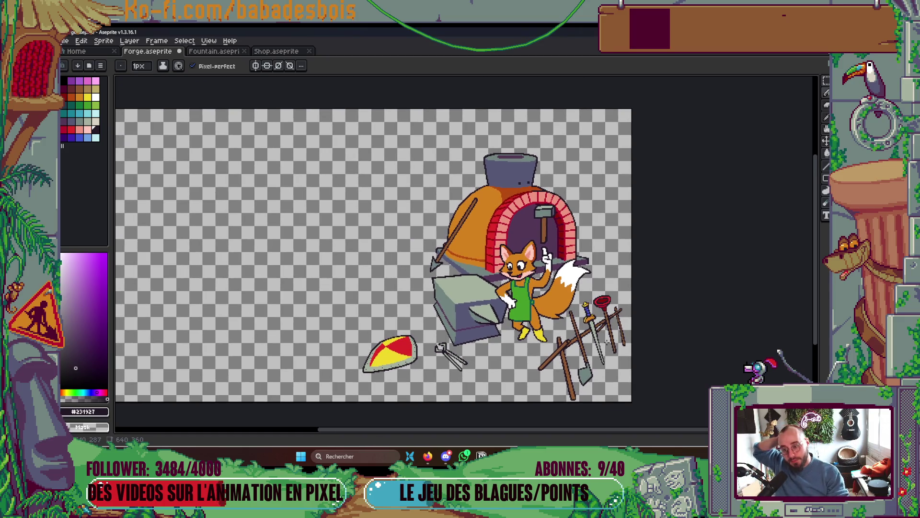
scroll(542, 317, "up", 5)
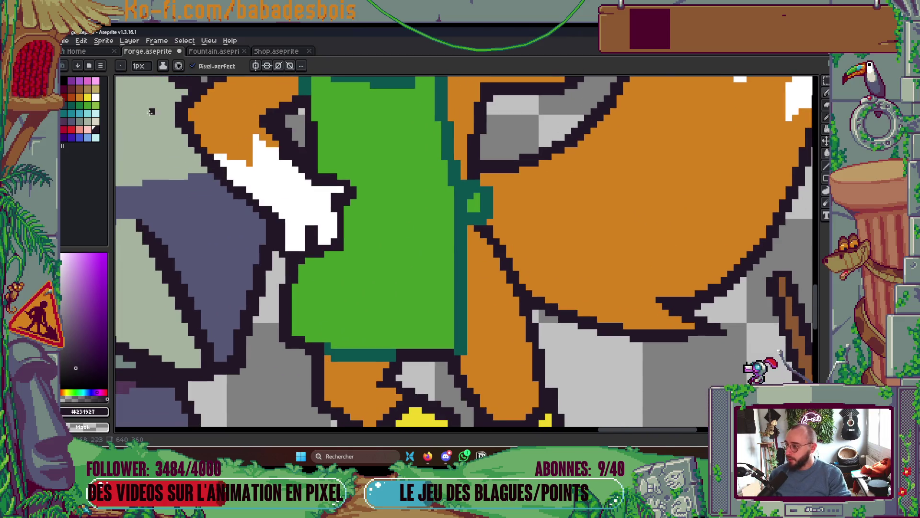
- Fill the stray dark outline near the apron with fur orange and save
left_click(72, 98)
scroll(516, 278, "up", 1)
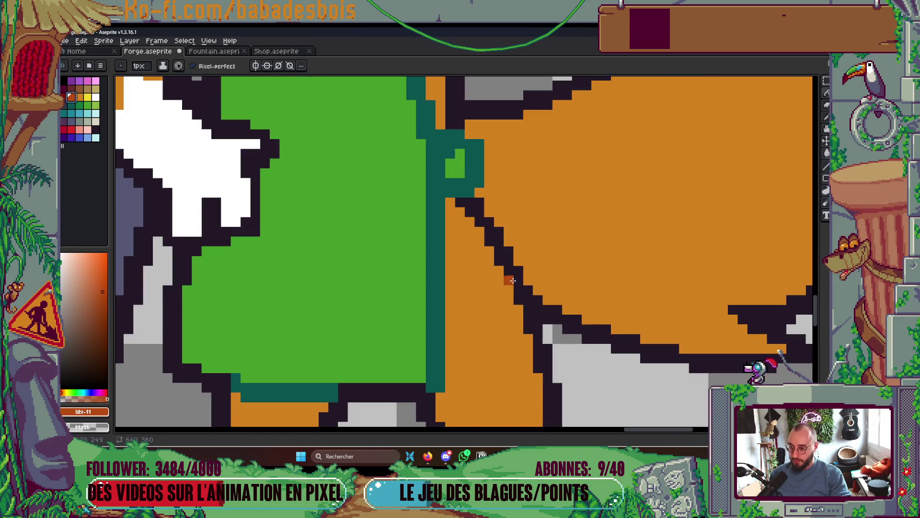
key("g")
left_click(517, 278)
scroll(516, 259, "down", 8)
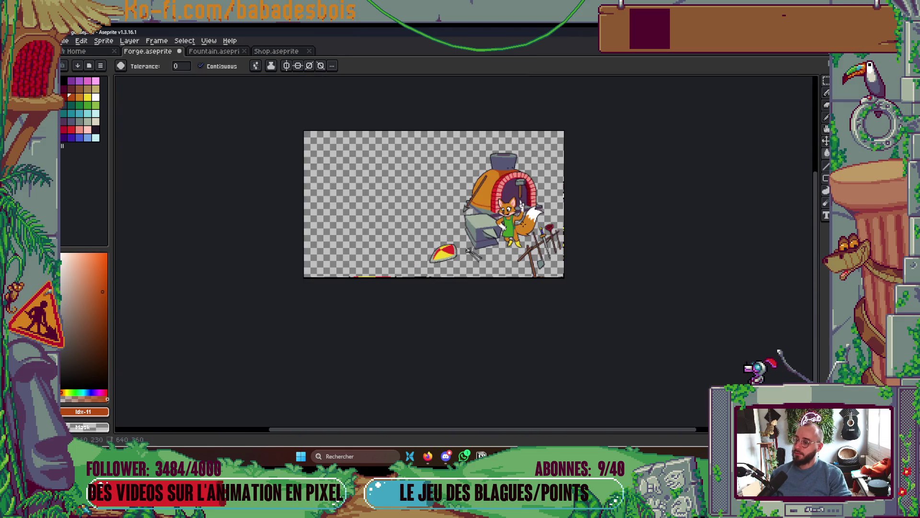
scroll(522, 216, "up", 1)
key("ctrl+s")
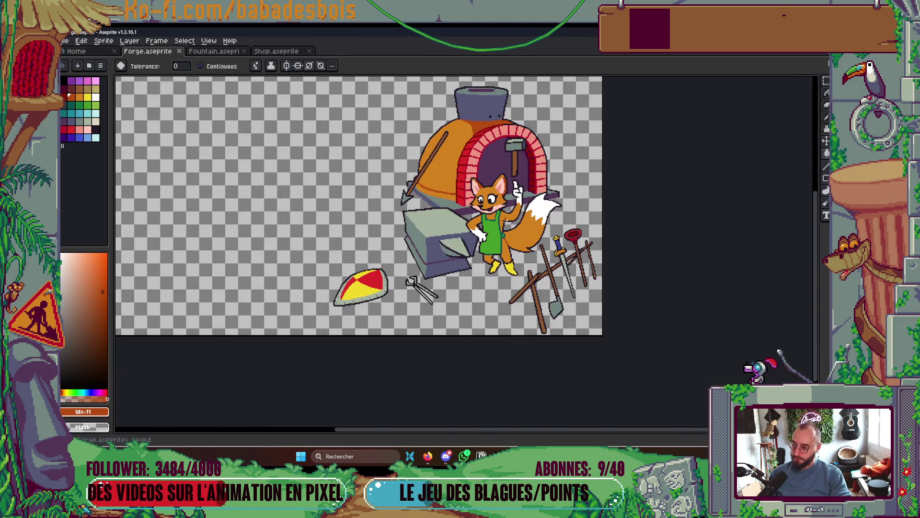
- Sample the hand's white and turn two hand edge pixels grey
scroll(476, 232, "up", 4)
scroll(436, 244, "up", 2)
key("i")
left_click(431, 258)
key("b")
right_click(433, 183)
right_click(468, 226)
- Turn another white hand pixel grey and save the forge scene
key("Tab")
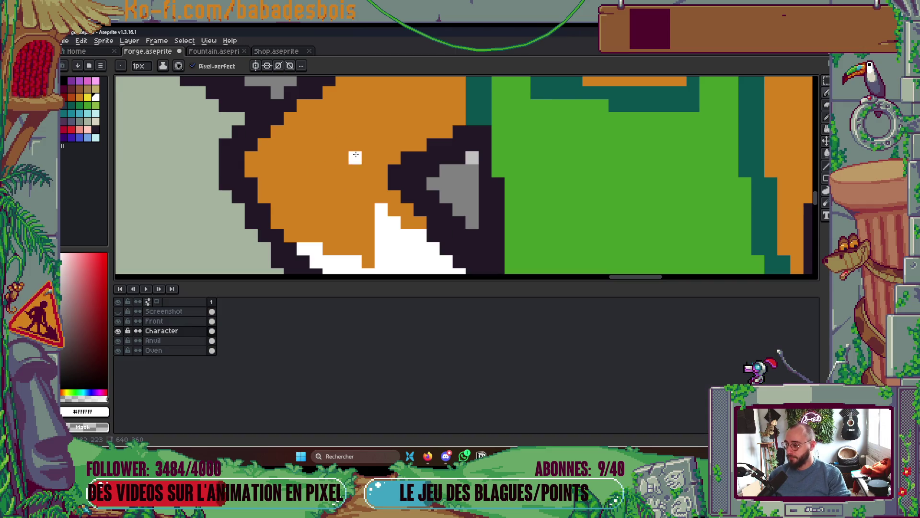
key("Tab")
scroll(356, 155, "down", 4)
scroll(381, 155, "up", 5)
right_click(435, 248)
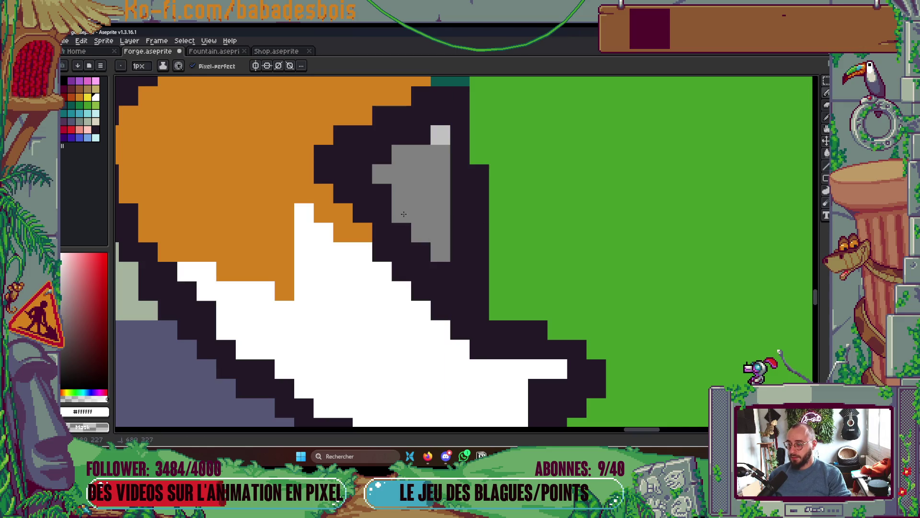
scroll(484, 183, "down", 3)
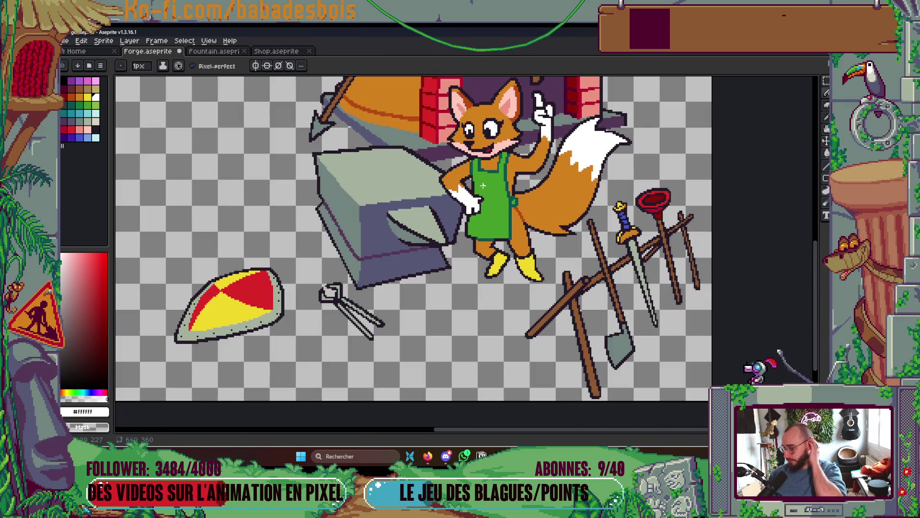
key("ctrl+s")
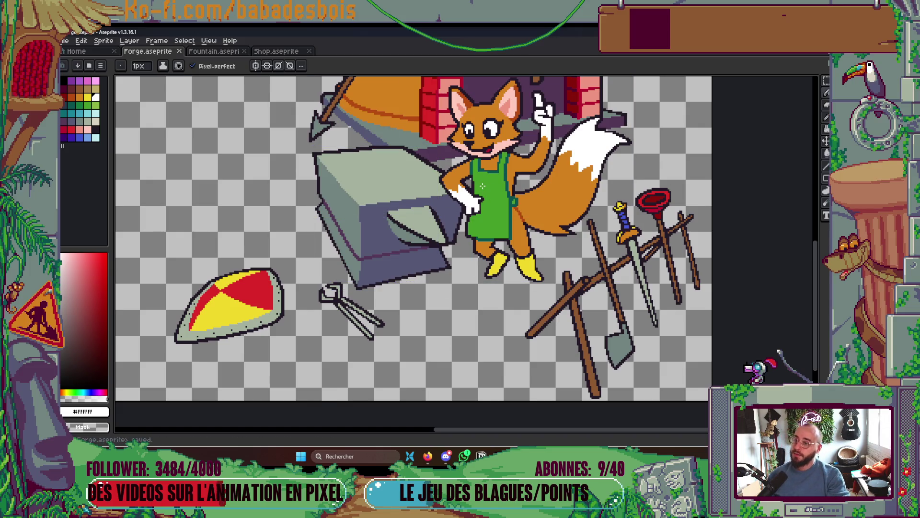
- Save again and make the reference Screenshot layer visible behind the forge
scroll(482, 186, "up", 2)
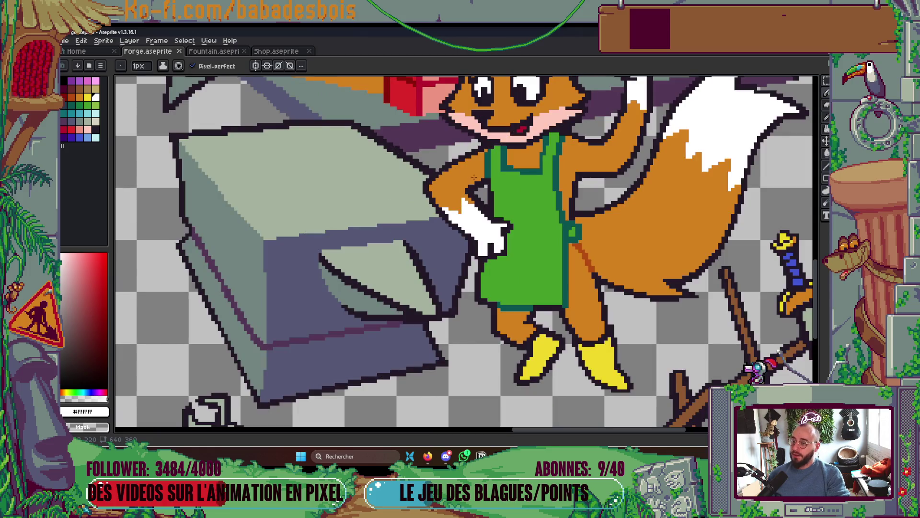
scroll(474, 177, "up", 3)
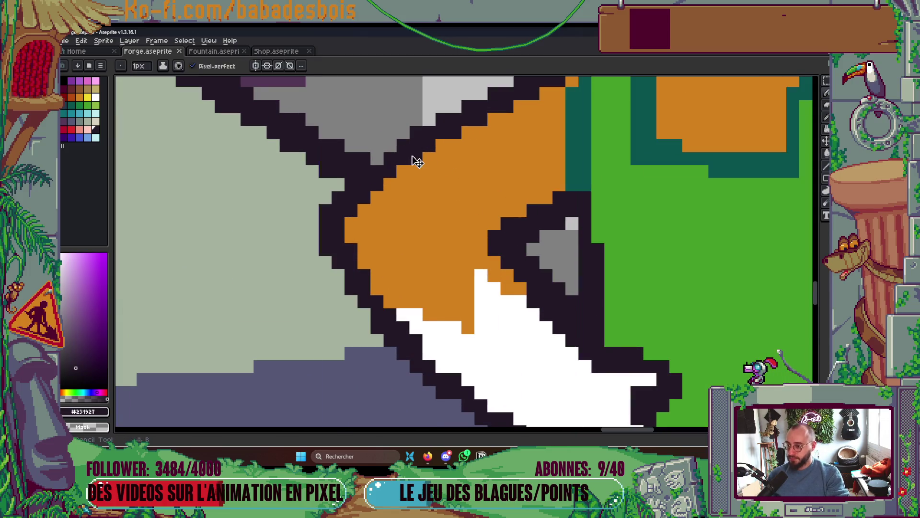
scroll(417, 161, "down", 5)
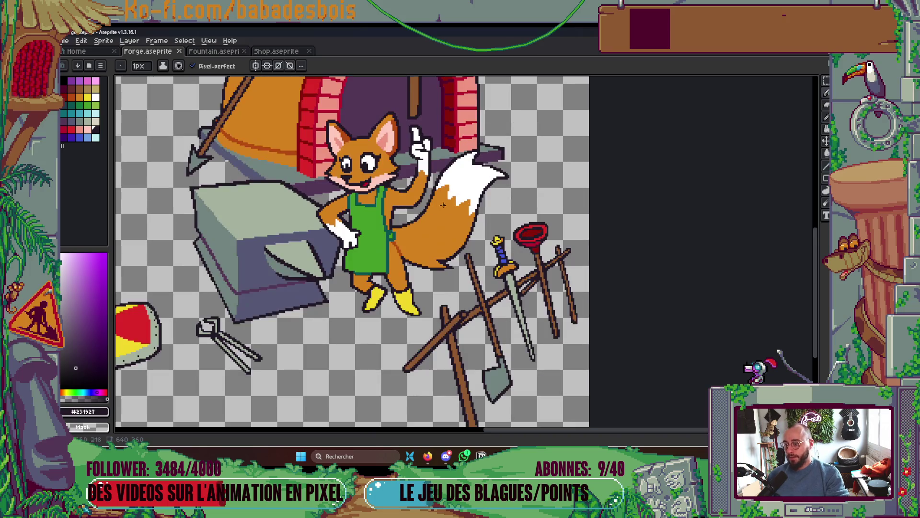
scroll(398, 225, "down", 2)
scroll(467, 225, "up", 1)
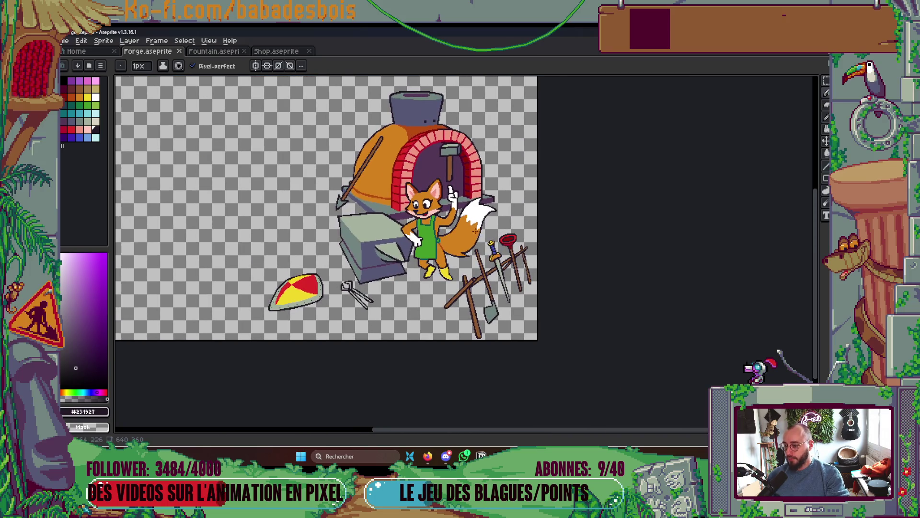
scroll(475, 231, "up", 1)
key("ctrl+s")
key("Tab")
key("Tab")
key("Tab")
left_click(119, 311)
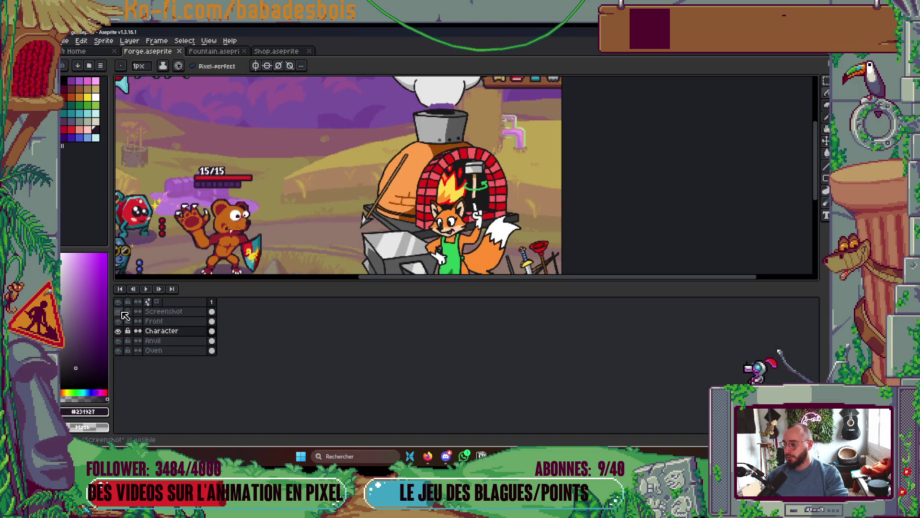
- Hide the Screenshot layer, dock the timeline on the right and widen the canvas
left_click(119, 311)
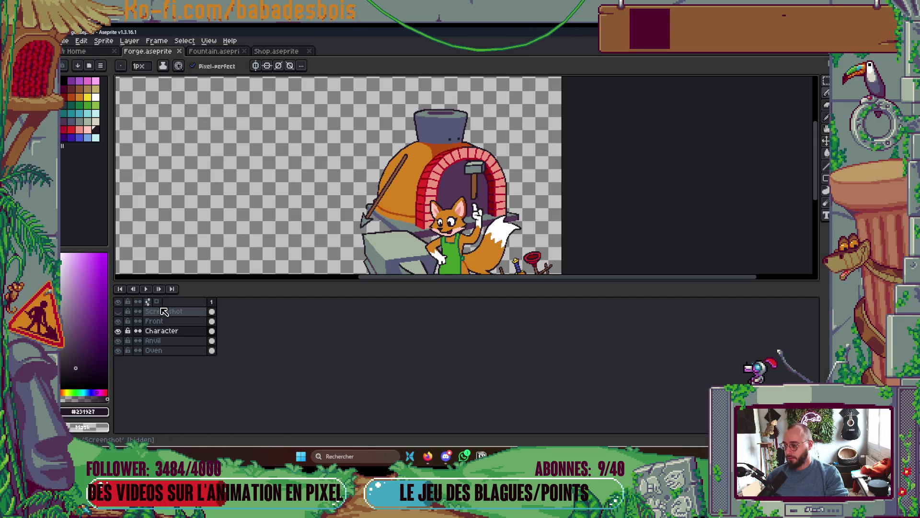
left_click(160, 303)
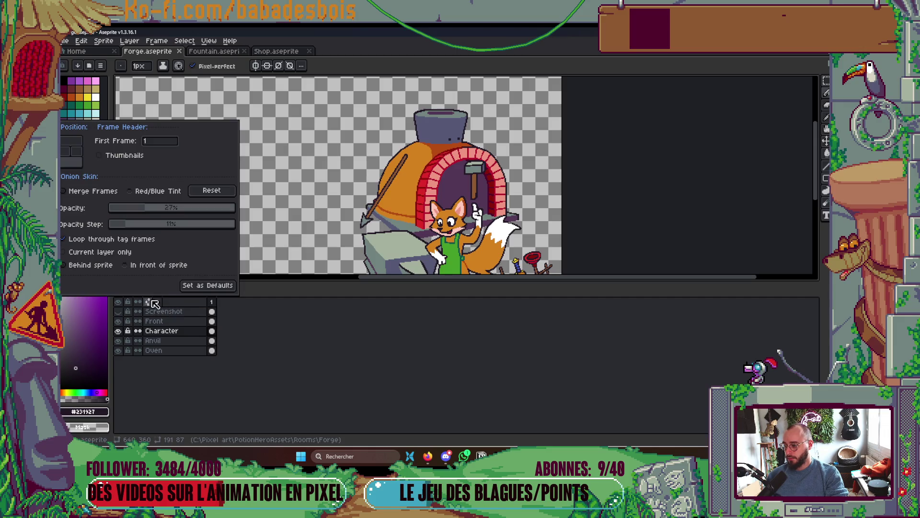
left_click(79, 155)
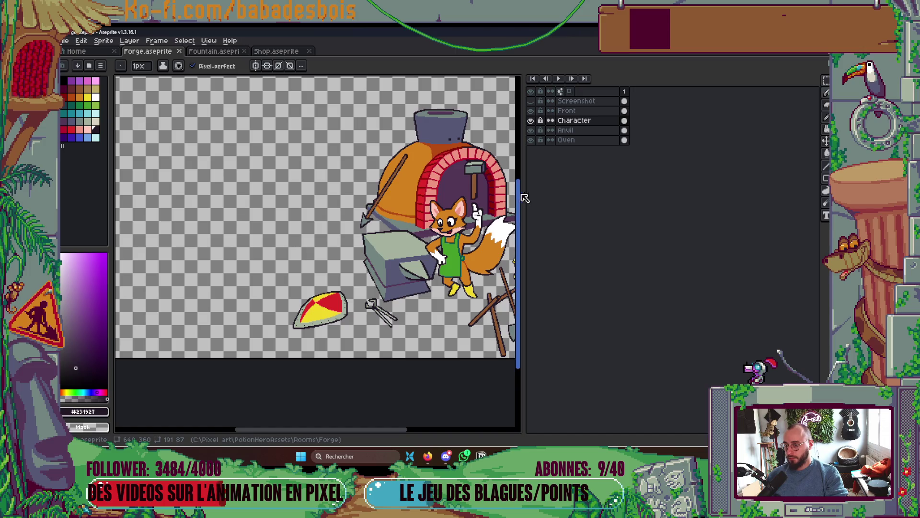
left_click_drag(522, 195, 712, 195)
- Toggle the reference Screenshot layer on and off to compare, leaving it hidden
scroll(686, 191, "up", 2)
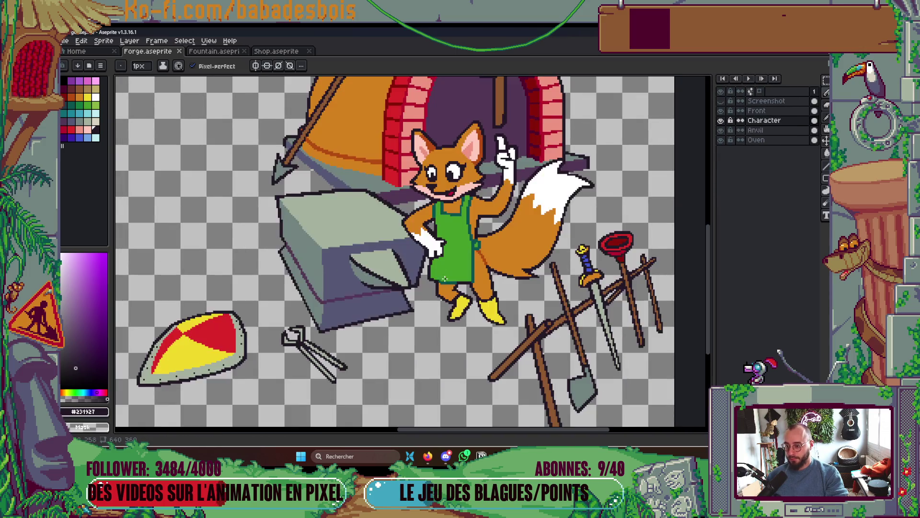
left_click(721, 101)
left_click(721, 101)
left_click(722, 101)
left_click(724, 102)
left_click(724, 102)
left_click(725, 102)
left_click(725, 102)
left_click(724, 102)
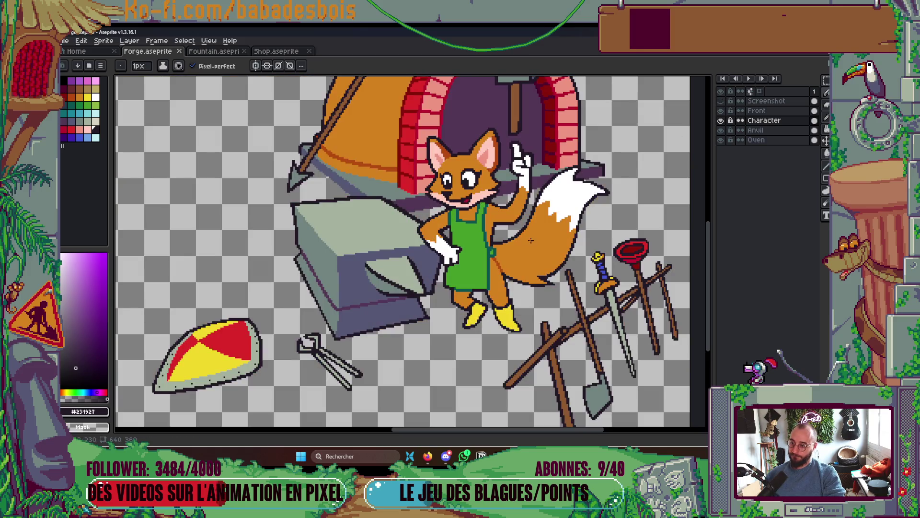
scroll(461, 172, "up", 4)
- Darken the upper line of the fox's mouth with dark pixels
key("i")
key("b")
left_click(463, 171)
left_click_drag(472, 188, 432, 172)
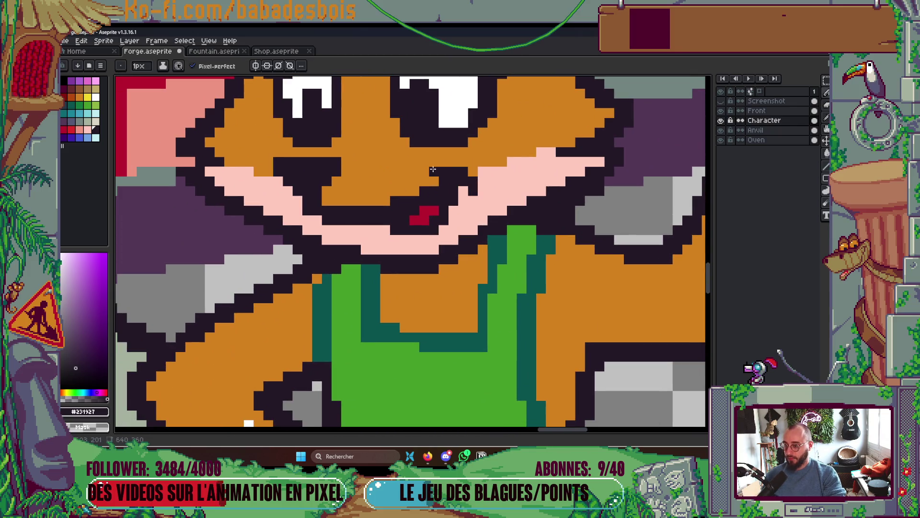
- Compare against the reference screenshot, then add a pale pink pixel on the muzzle
left_click(720, 101)
left_click(721, 101)
left_click(721, 102)
left_click(720, 102)
scroll(491, 202, "down", 10)
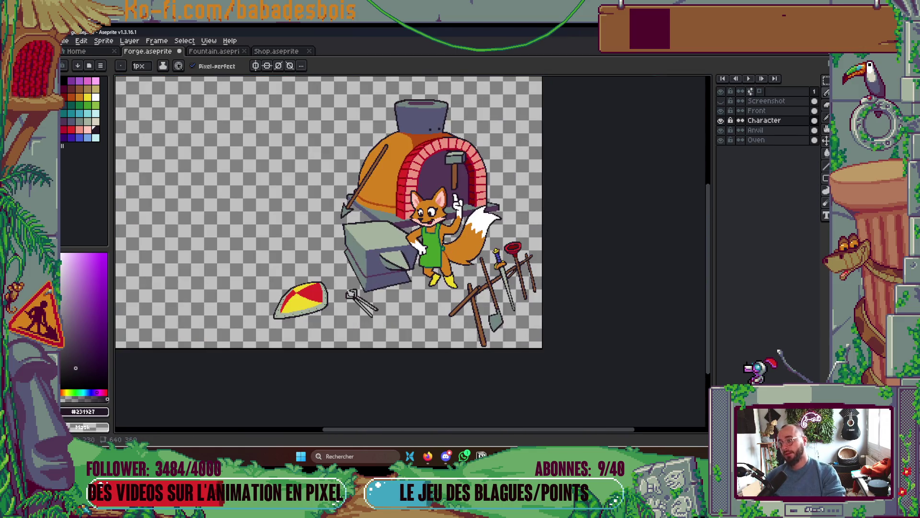
scroll(424, 216, "up", 10)
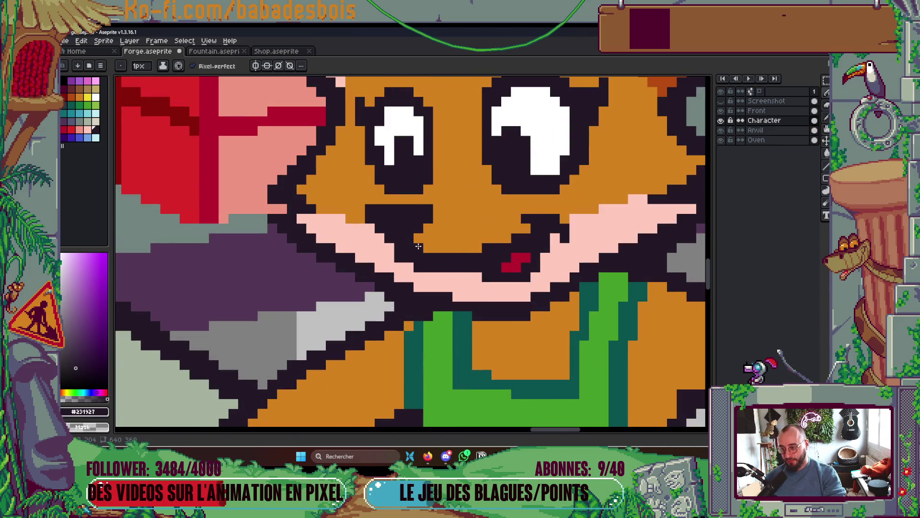
scroll(418, 246, "up", 1)
left_click(393, 259, "alt")
left_click(472, 274)
scroll(479, 269, "down", 5)
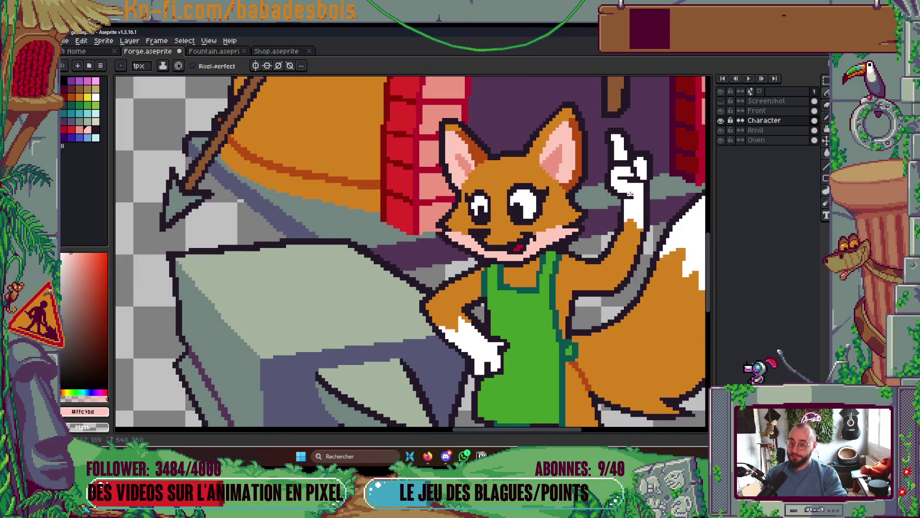
- Toggle the Character layer and the reference screenshot to check the muzzle, leaving the reference hidden
left_click(721, 121)
left_click(721, 121)
left_click(721, 101)
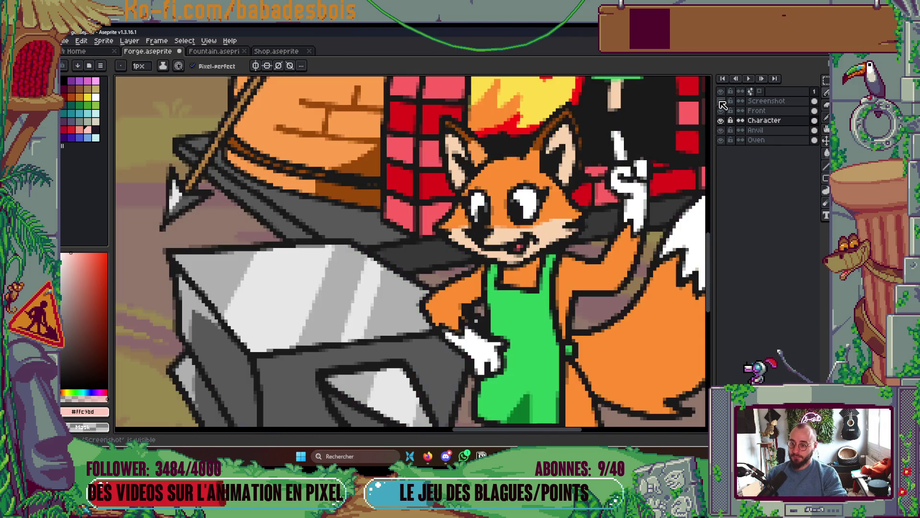
left_click(721, 101)
left_click(721, 102)
left_click(721, 101)
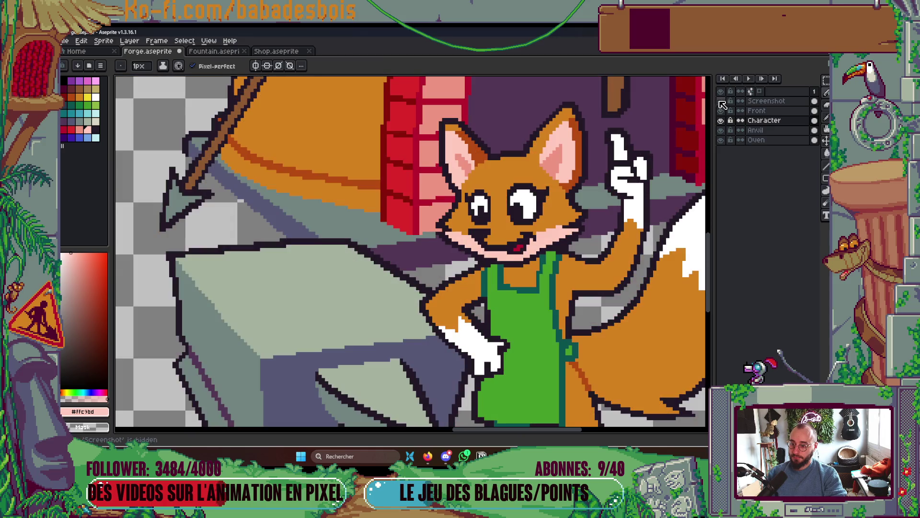
scroll(519, 237, "down", 5)
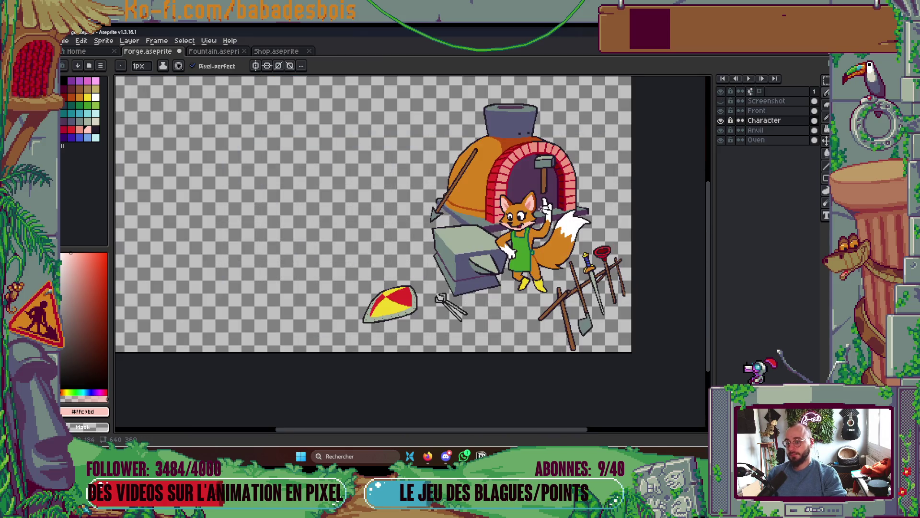
scroll(519, 221, "up", 5)
- Paint salmon pink beside the nose and draw a salmon pixel row under it
key("alt")
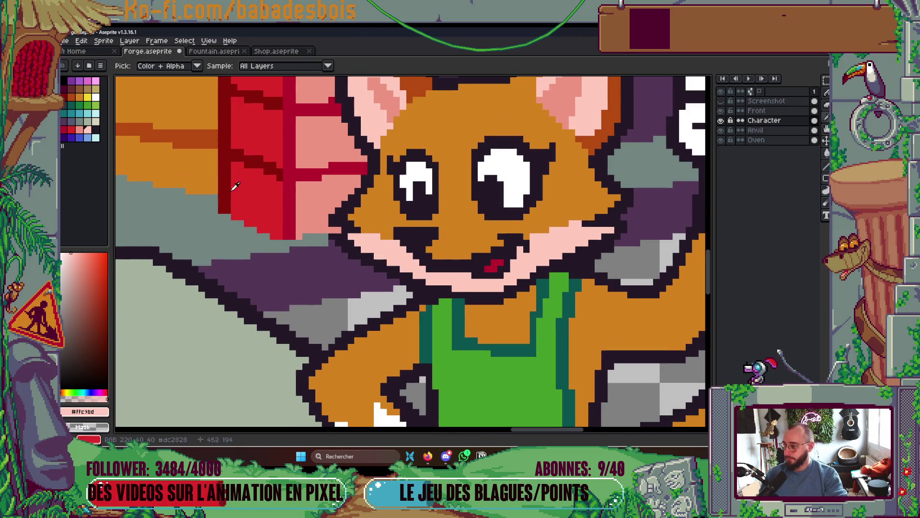
left_click(317, 206)
scroll(417, 242, "up", 2)
left_click(391, 215)
left_click(391, 219)
key("b")
key("ctrl+z")
left_click_drag(386, 239, 436, 235)
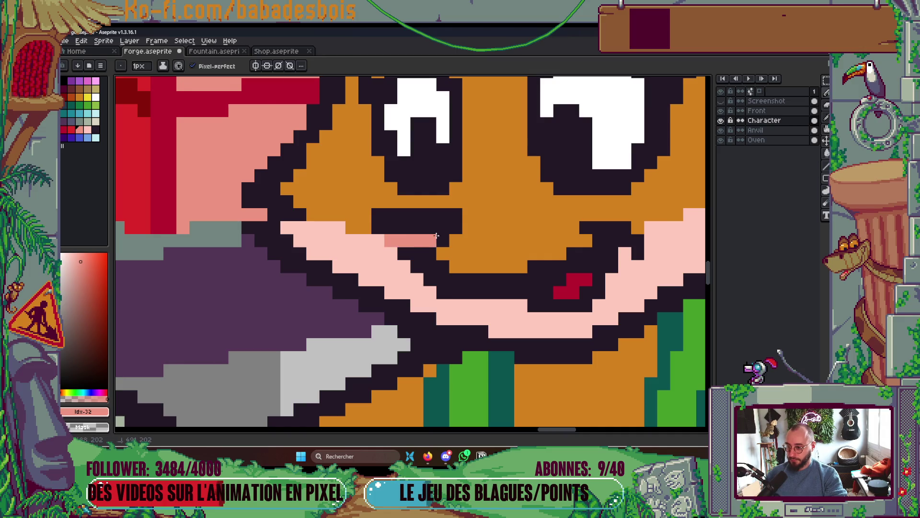
- Fill the small dark patch beside the nose pink and save the forge file
key("g")
left_click(421, 223)
scroll(446, 217, "down", 2)
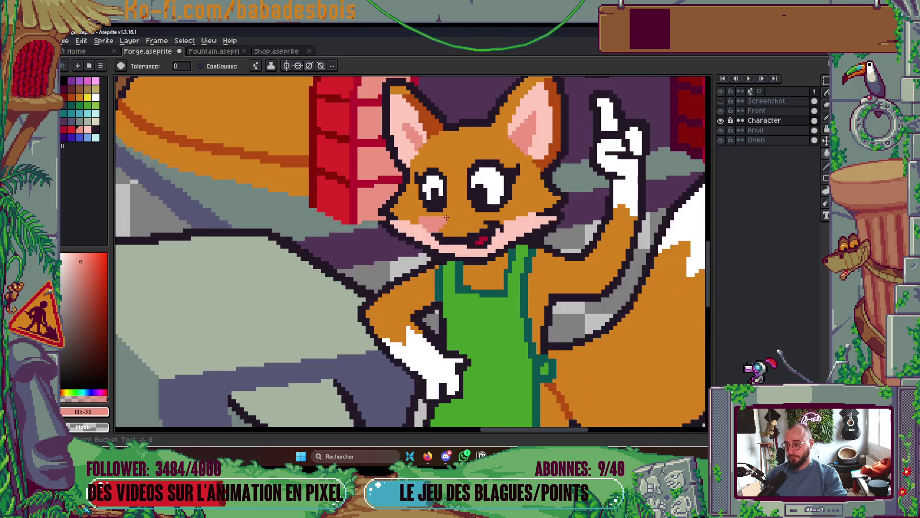
scroll(445, 217, "down", 3)
key("v")
key("g")
key("ctrl+s")
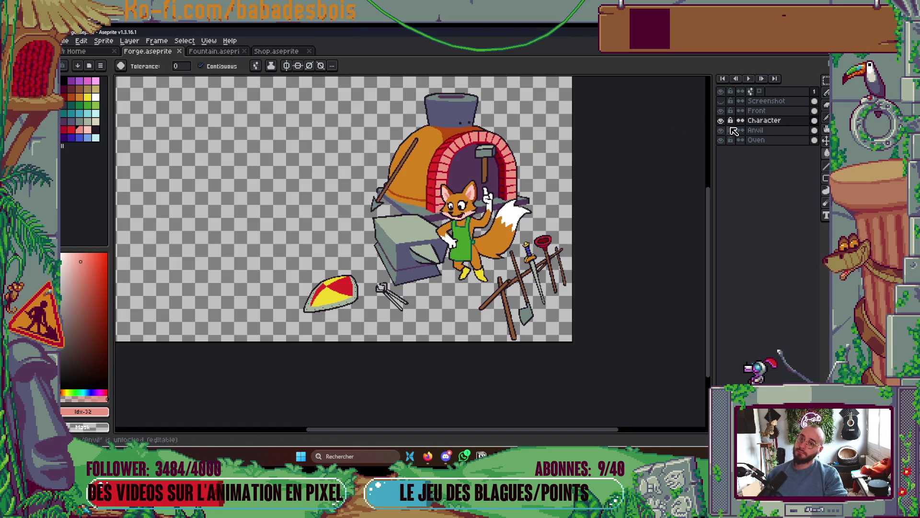
- Pick the tongue's red and the orange fur colour while repositioning the close-up view
scroll(465, 187, "up", 5)
left_click_drag(465, 187, 474, 207)
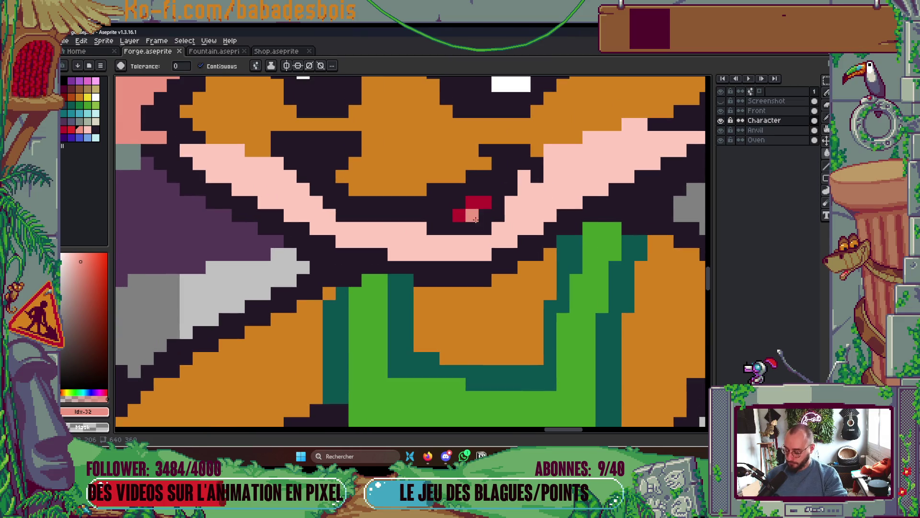
left_click(474, 206, "alt")
key("b")
left_click(434, 177, "alt")
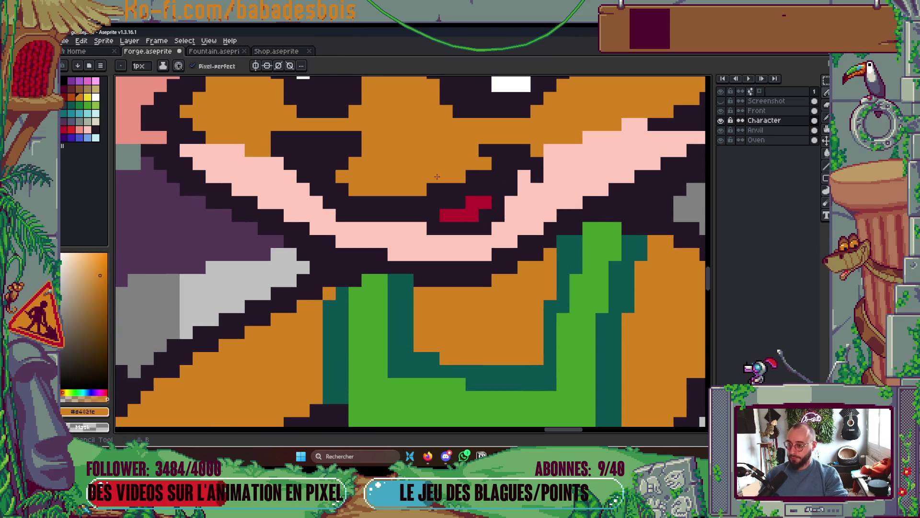
scroll(498, 170, "down", 6)
scroll(499, 170, "up", 1)
left_click_drag(498, 170, 499, 195)
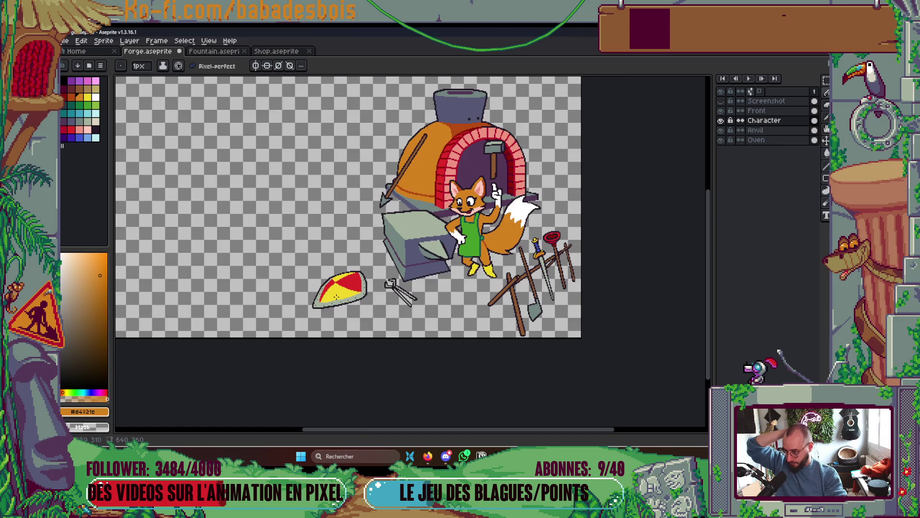
scroll(336, 297, "up", 5)
- On the Front layer, paint two yellow pixels at the shield's colour junction and save
left_click(366, 274, "alt")
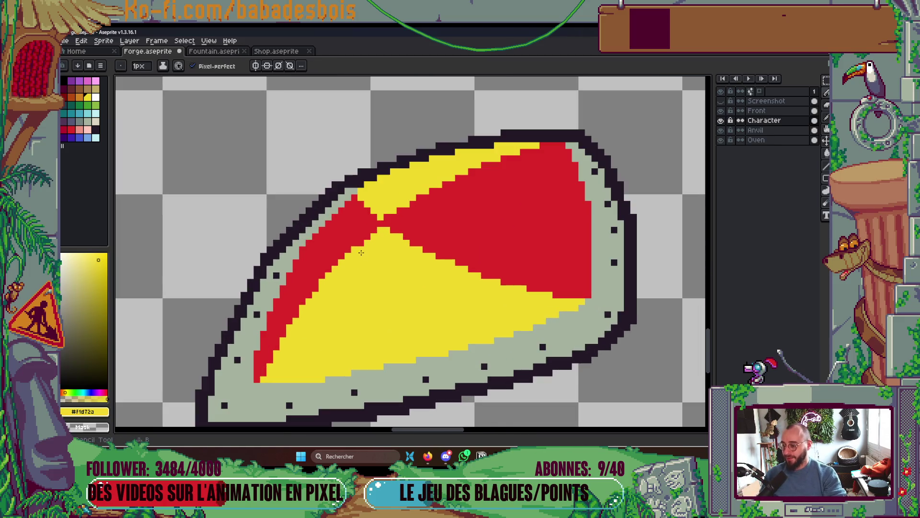
left_click(369, 252, "ctrl")
left_click(369, 232)
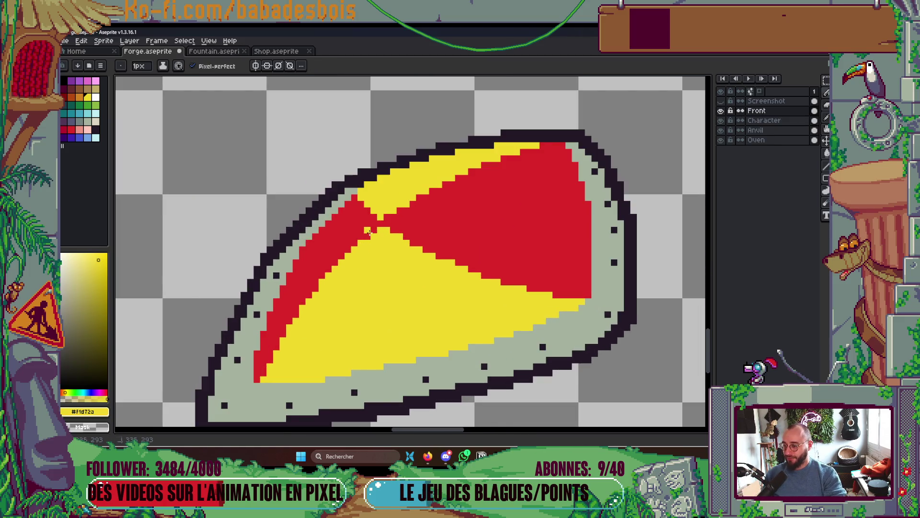
left_click(373, 232)
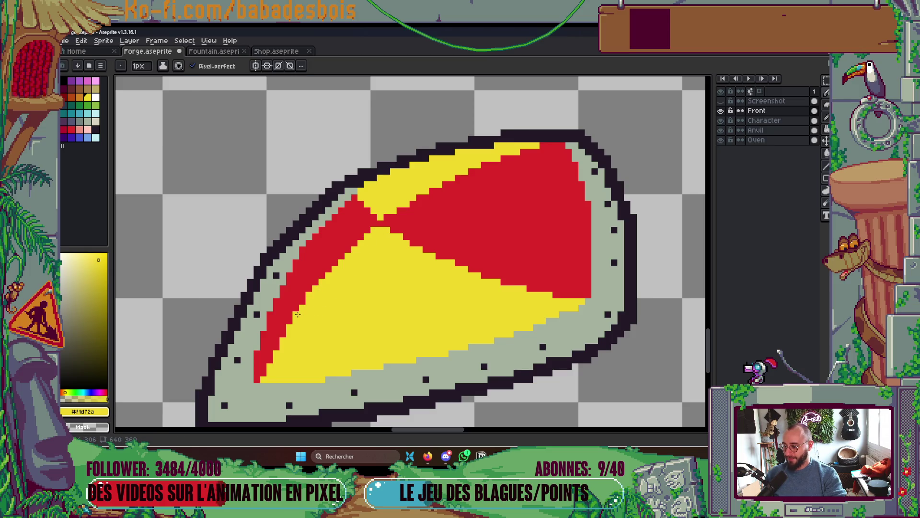
scroll(346, 345, "down", 3)
scroll(373, 297, "up", 4)
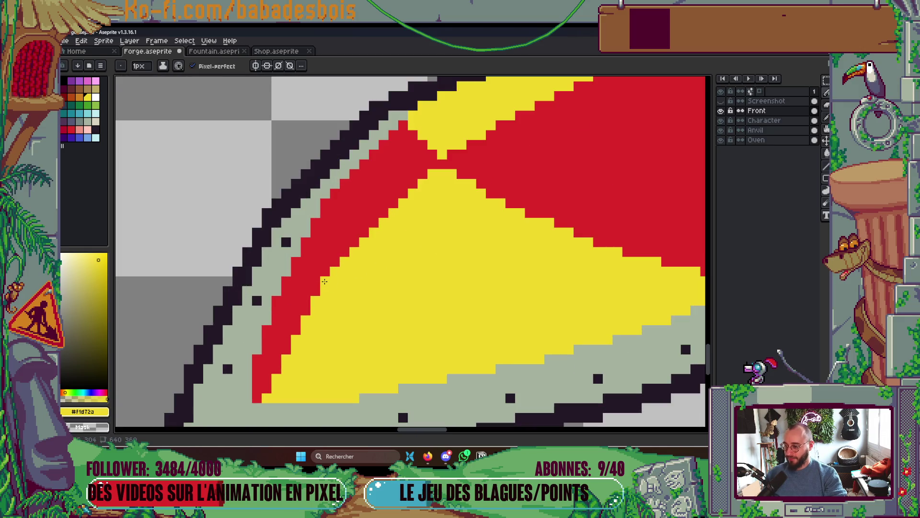
scroll(392, 253, "down", 3)
scroll(391, 253, "down", 2)
key("ctrl+s")
- Add another yellow pixel at the shield's junction and save the file
scroll(450, 240, "down", 1)
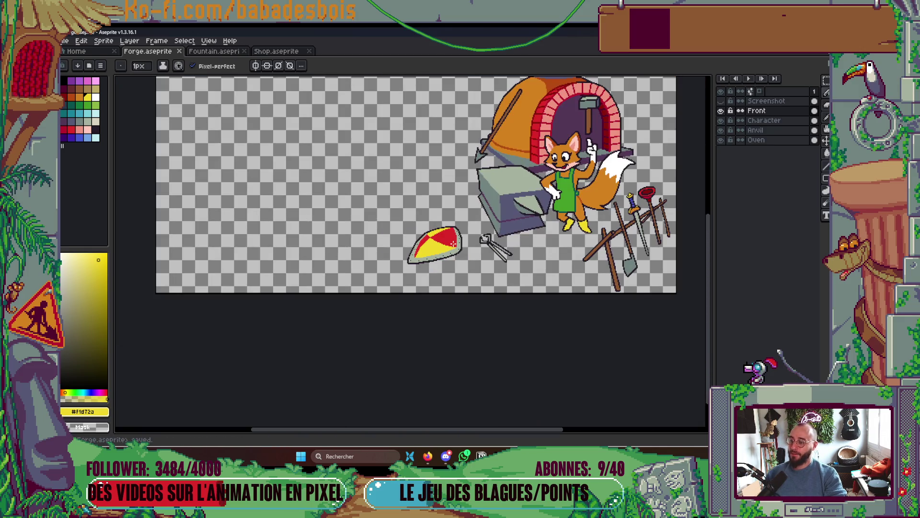
scroll(438, 238, "up", 3)
scroll(439, 238, "up", 2)
left_click(413, 233)
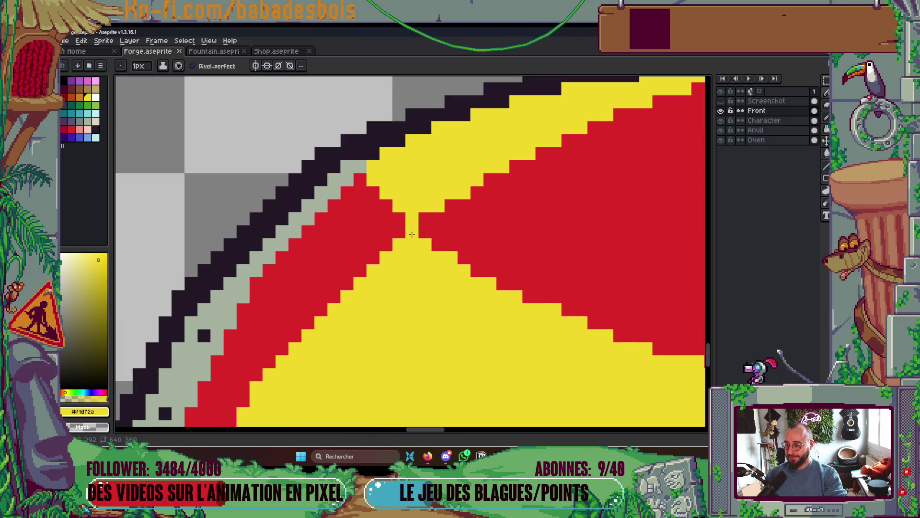
scroll(466, 216, "down", 2)
scroll(466, 216, "down", 3)
key("ctrl+s")
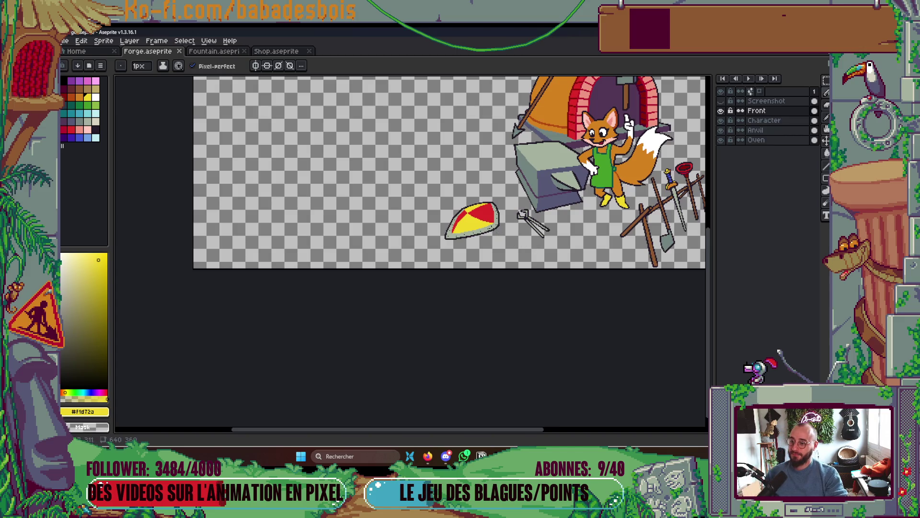
- Redraw the red row along the shield junction, restore stray pixels to yellow, and save
scroll(472, 211, "up", 3)
scroll(474, 216, "up", 2)
left_click(461, 225)
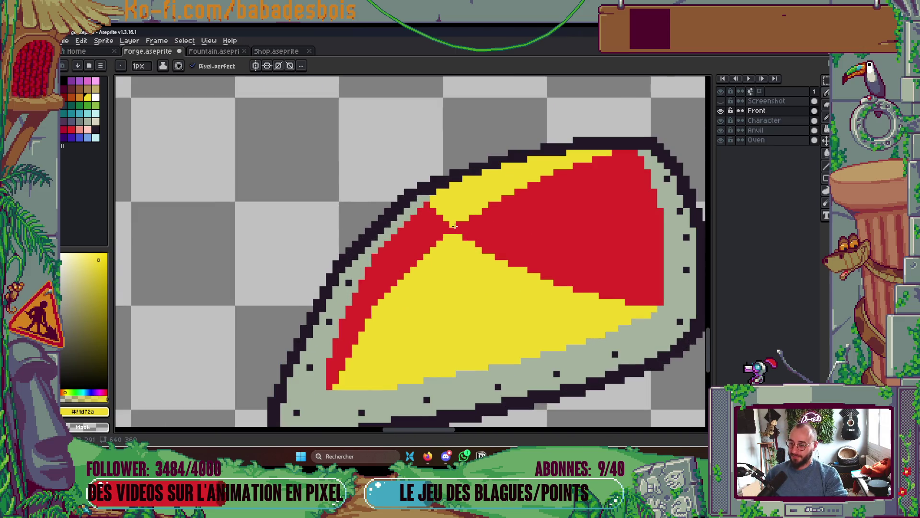
scroll(467, 225, "up", 1)
left_click(462, 235, "alt")
mouse_move(449, 222)
left_mouse_down()
mouse_move(476, 222)
mouse_move(464, 236)
left_mouse_up()
left_click(456, 210, "alt")
scroll(464, 237, "down", 3)
scroll(499, 233, "down", 1)
key("ctrl+s")
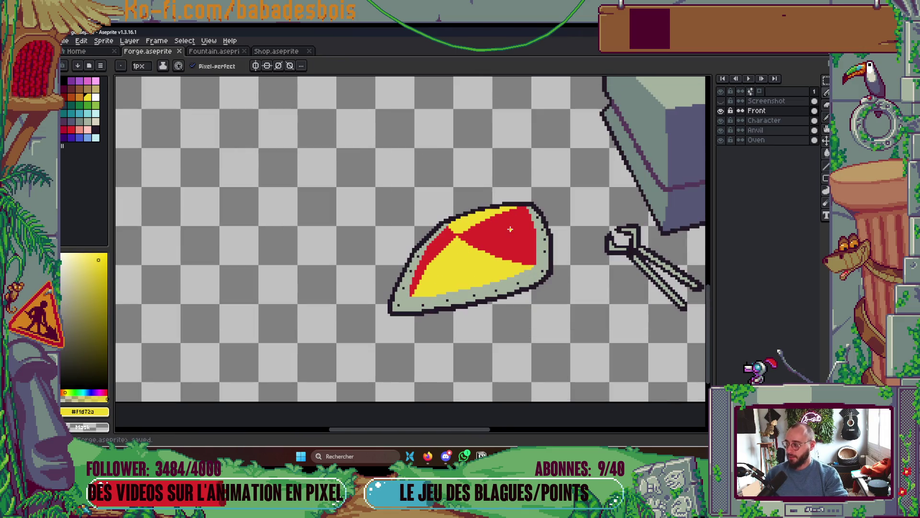
- Pan and zoom out to recentre the view on the forge scene
scroll(511, 229, "down", 3)
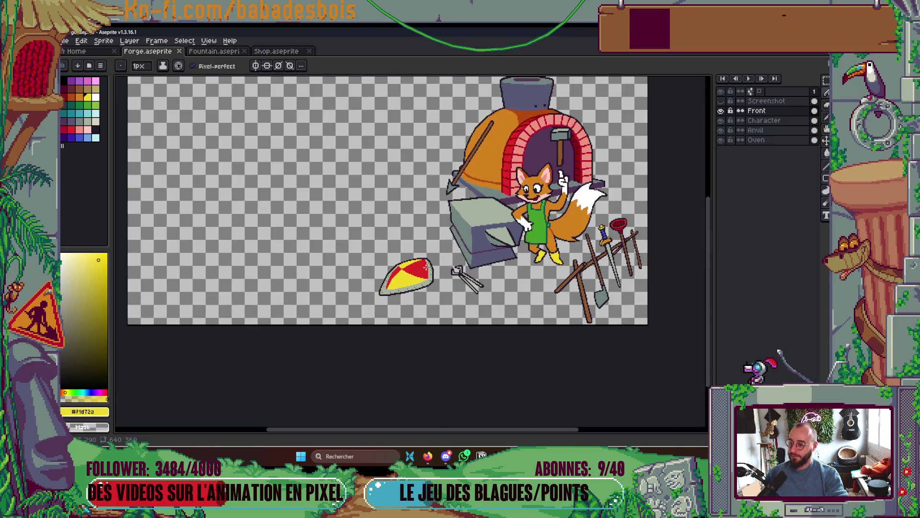
left_click_drag(473, 262, 450, 285)
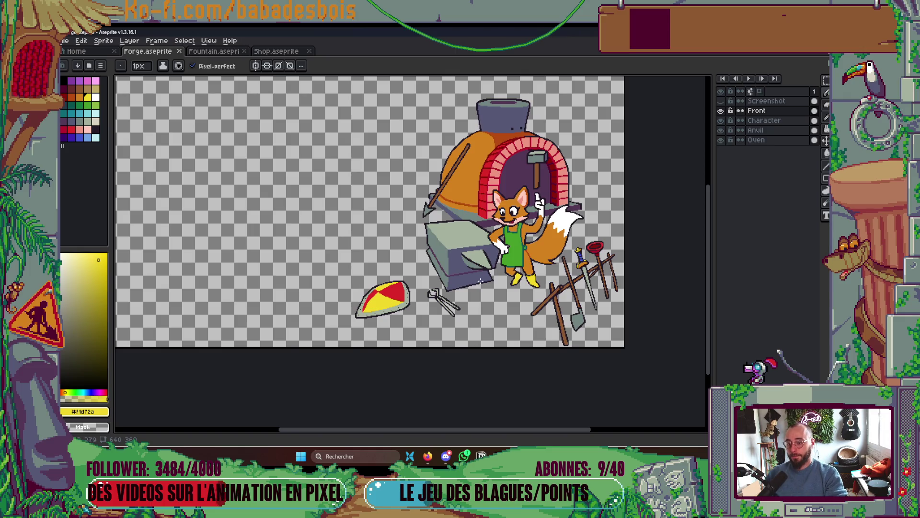
left_click_drag(538, 268, 516, 273)
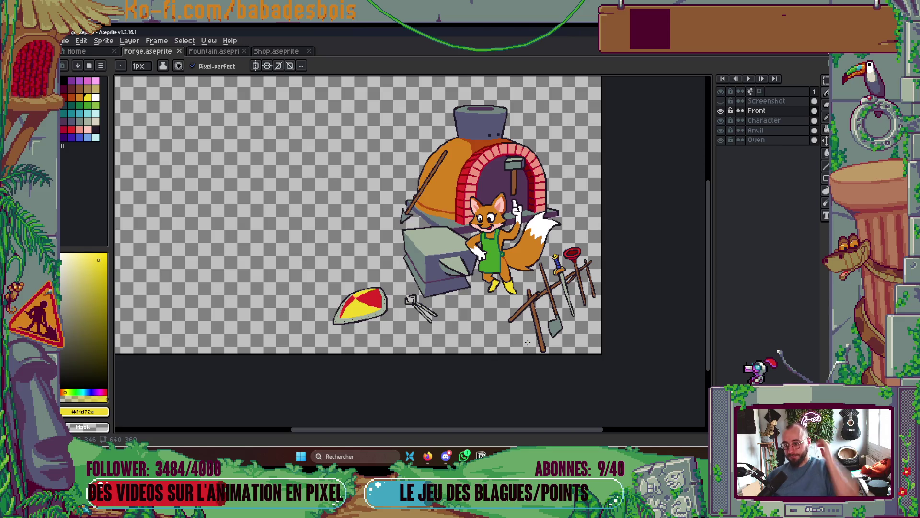
left_click_drag(516, 277, 523, 287)
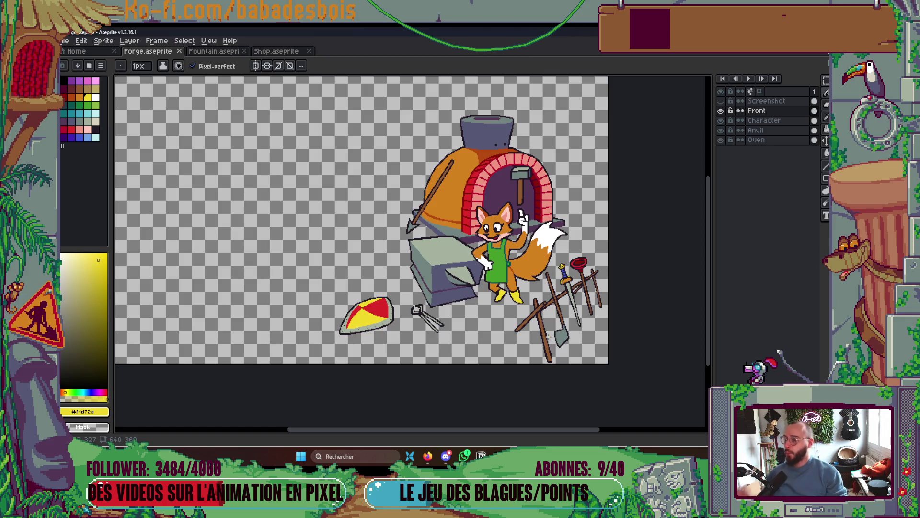
scroll(550, 337, "down", 1)
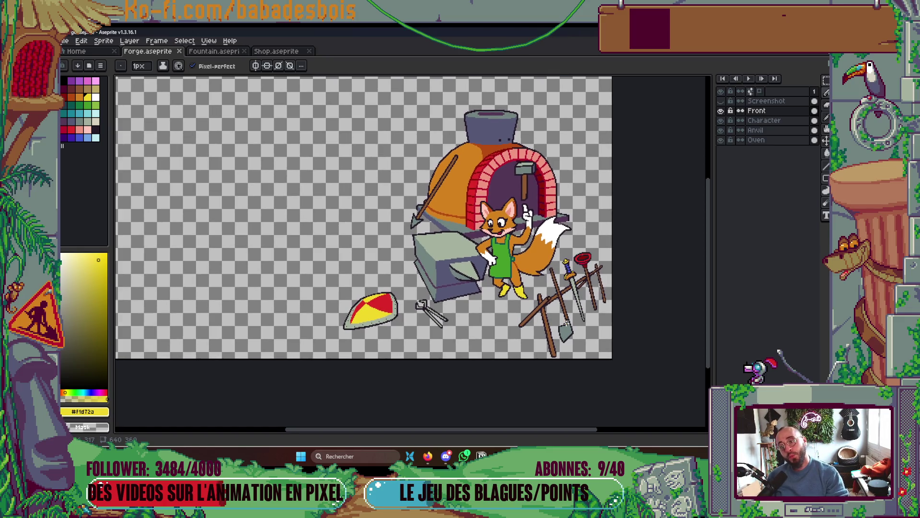
- On the Anvil layer, remove a stray dark outline pixel and pick the dark blue-grey fill
scroll(453, 307, "up", 3)
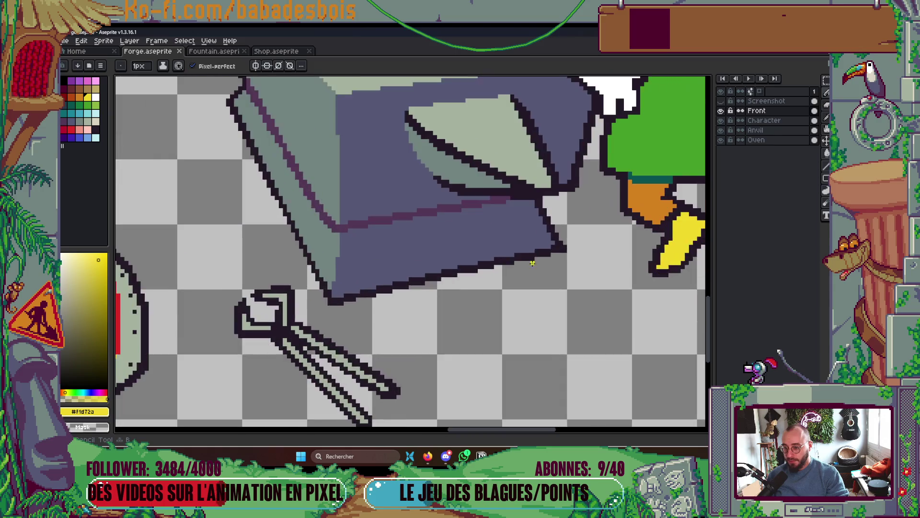
left_click(559, 246, "ctrl")
scroll(559, 246, "up", 1)
left_click(559, 246)
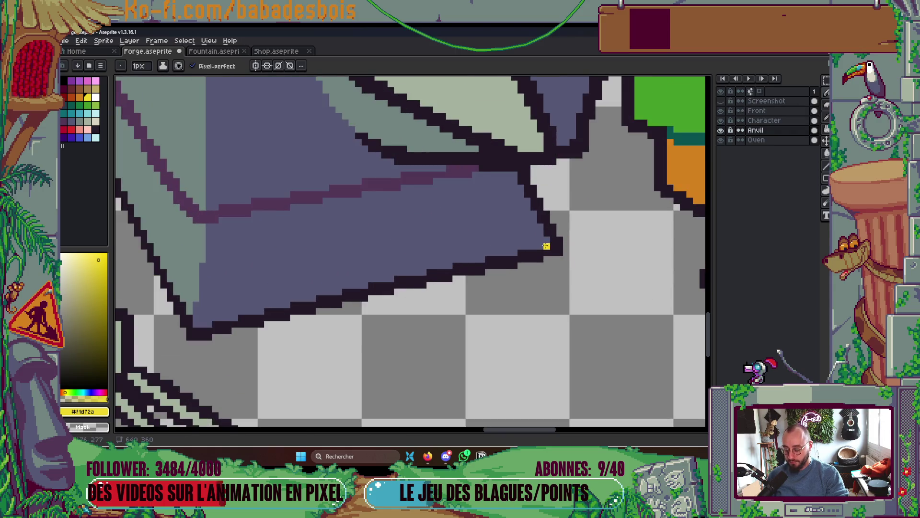
scroll(547, 246, "up", 1)
left_click(536, 238, "alt")
scroll(560, 257, "down", 3)
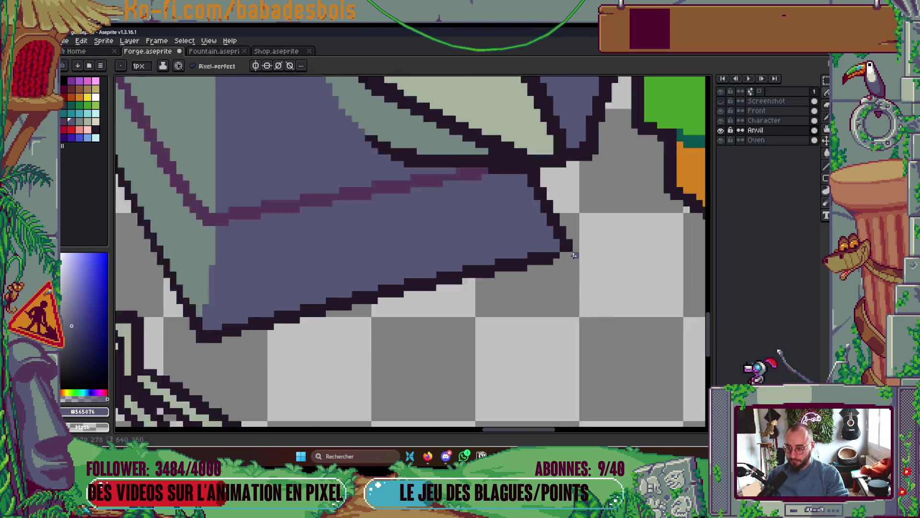
scroll(325, 176, "up", 2)
scroll(325, 176, "down", 1)
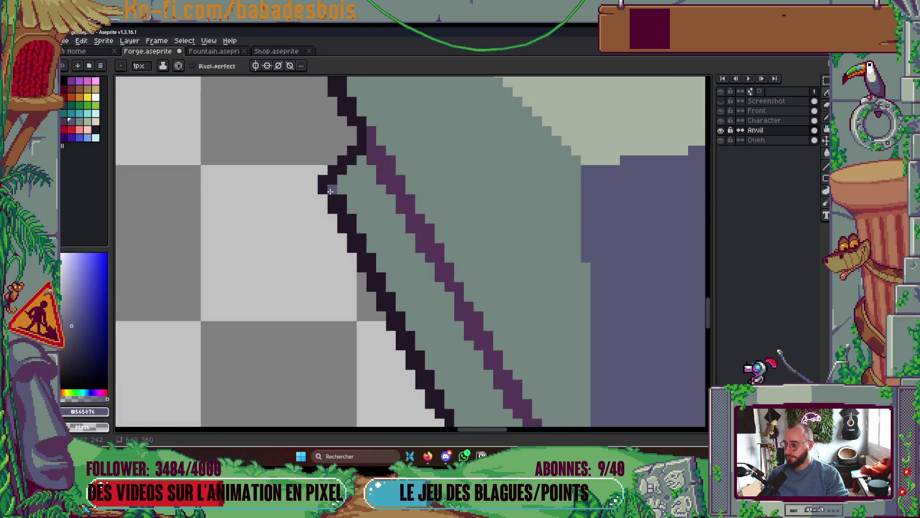
scroll(323, 180, "down", 3)
- Draw a dark outline up the anvil's left edge and save the forge file
key("g")
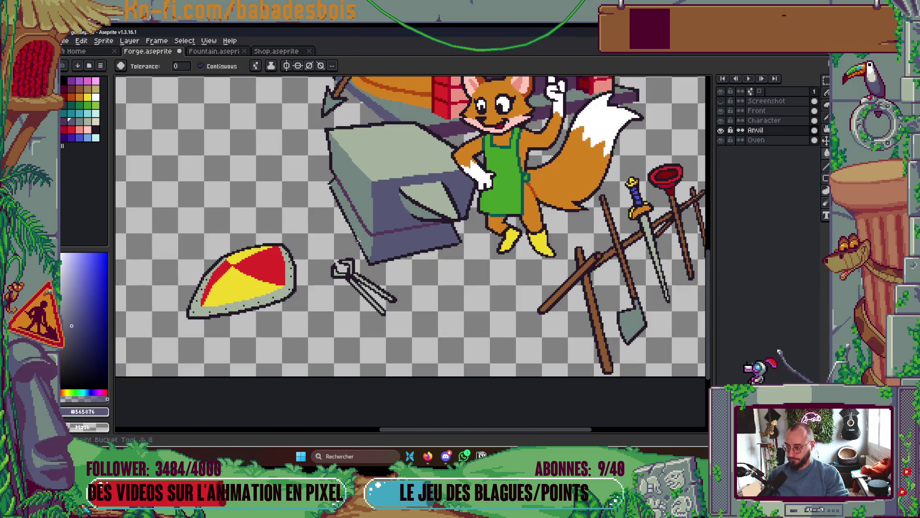
scroll(452, 242, "down", 2)
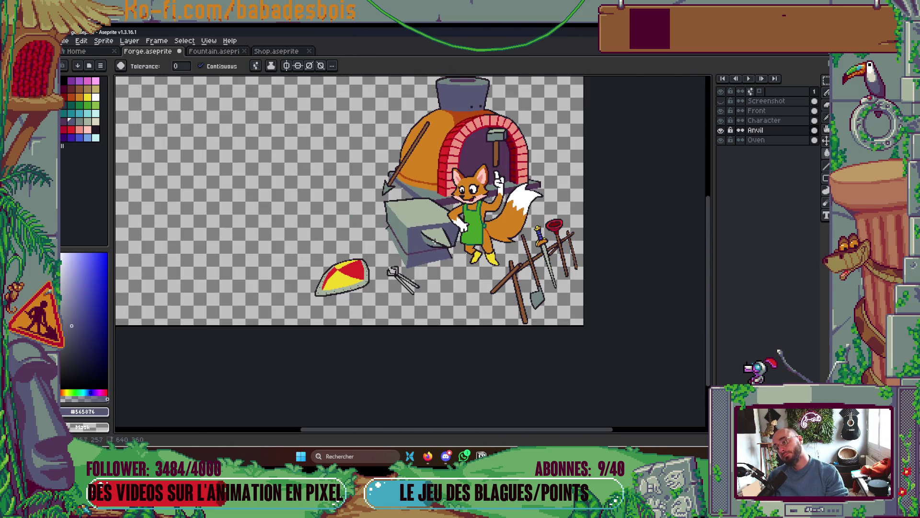
scroll(386, 200, "up", 6)
left_click(380, 174, "alt")
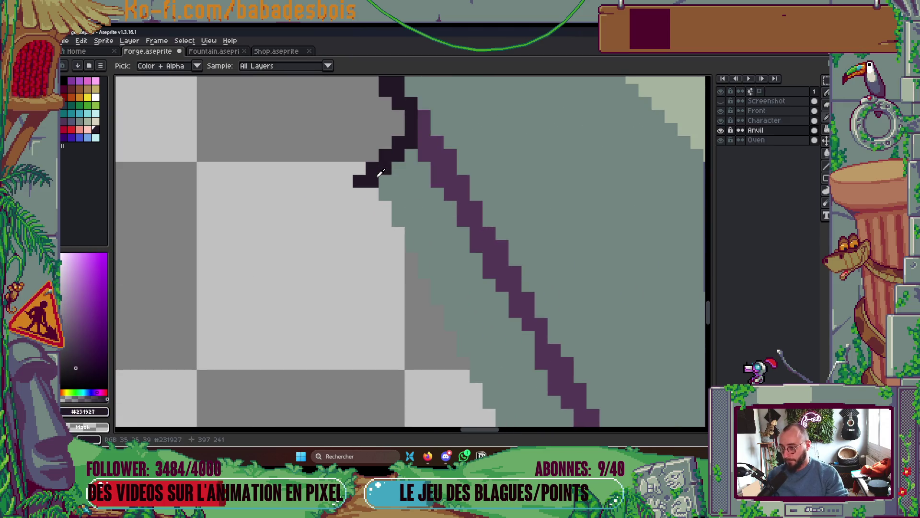
left_click_drag(379, 184, 411, 158)
scroll(432, 149, "down", 5)
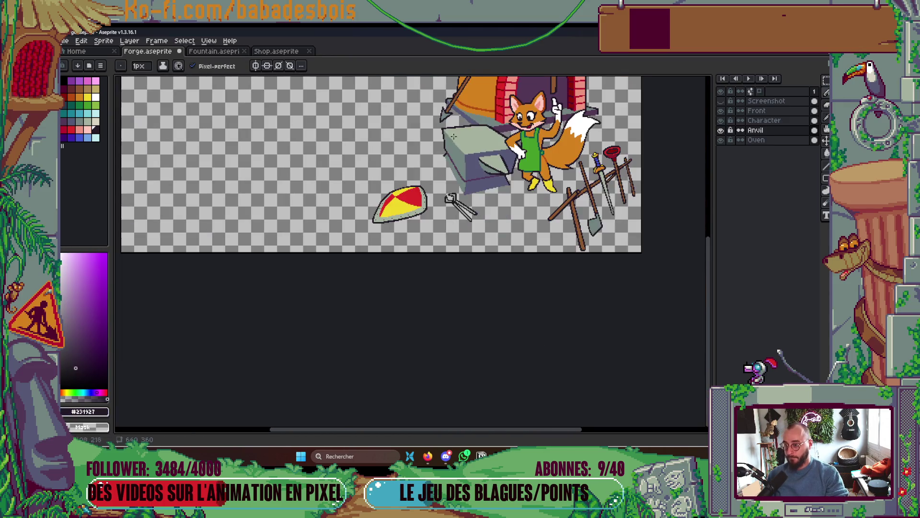
key("ctrl+s")
- Cover the purple line's end with outline pixels and paint grey-green along the anvil edge
scroll(454, 136, "up", 2)
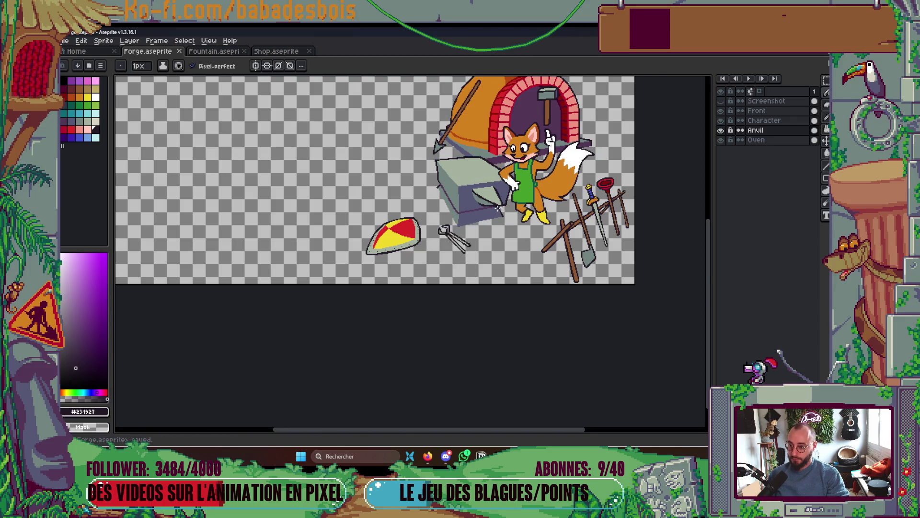
scroll(497, 208, "up", 3)
scroll(493, 205, "up", 3)
left_click_drag(457, 201, 500, 201)
left_click(441, 186, "alt")
left_click_drag(442, 187, 521, 194)
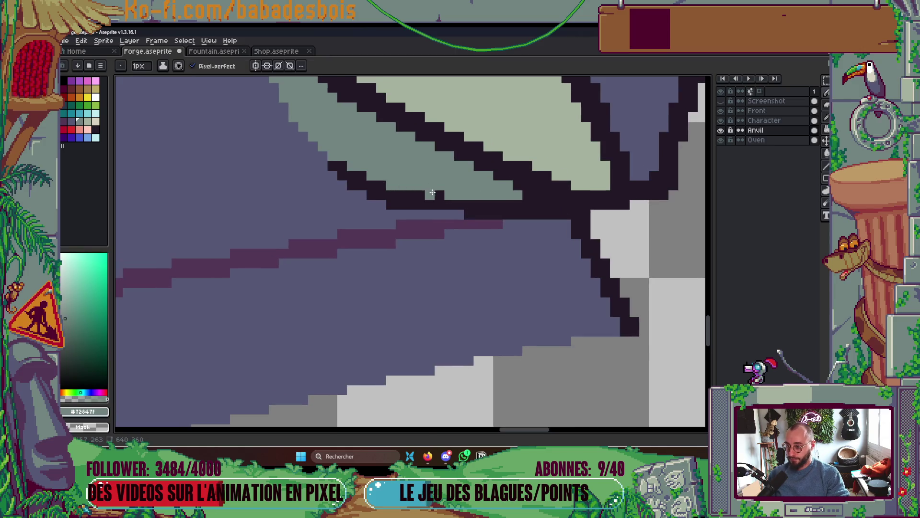
- Pick the anvil's dark blue-grey fill colour and save the forge file
scroll(477, 174, "down", 5)
scroll(476, 173, "up", 5)
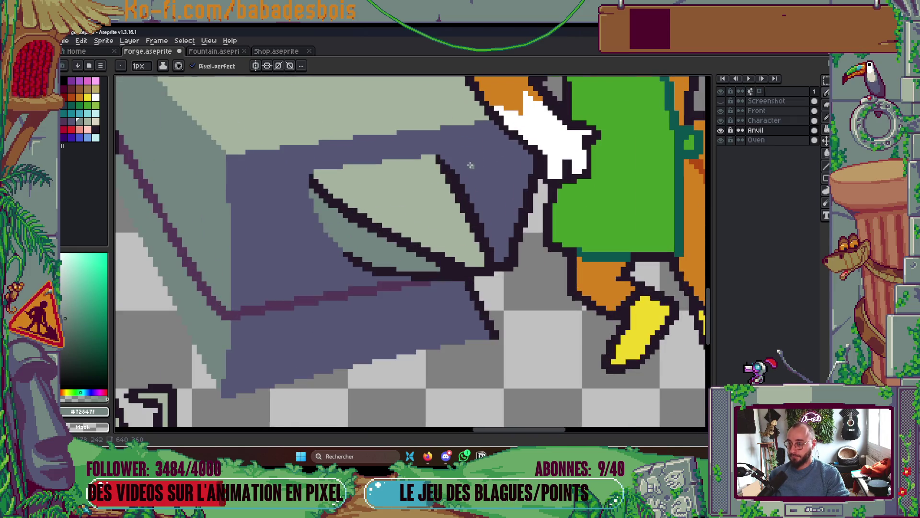
left_click(460, 167, "alt")
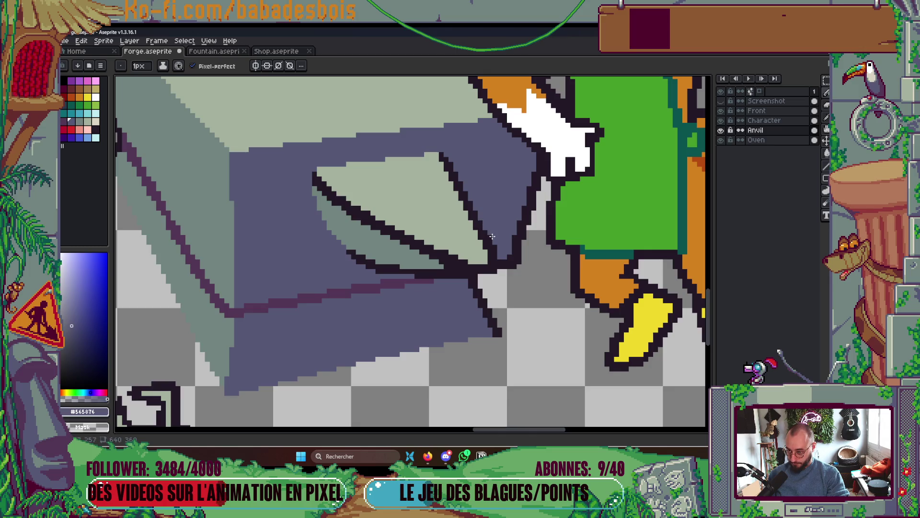
scroll(495, 252, "down", 1)
scroll(501, 243, "down", 1)
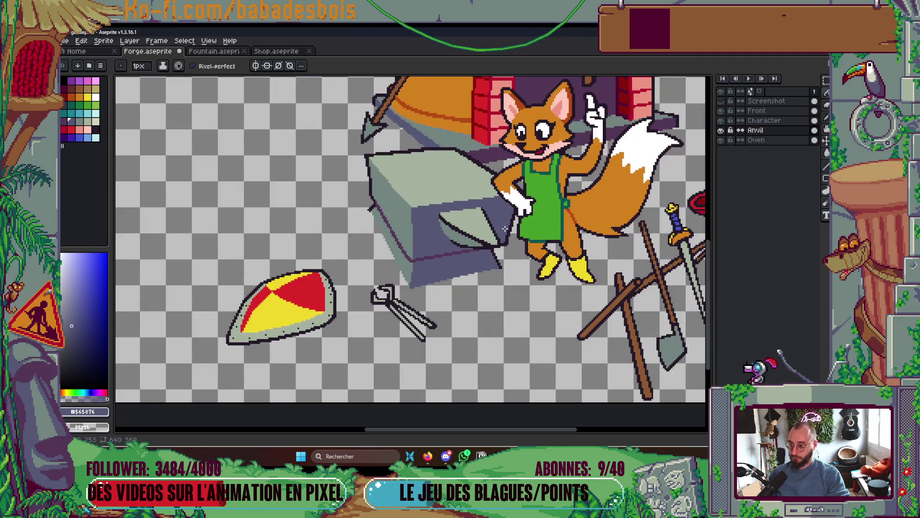
scroll(485, 202, "down", 2)
key("ctrl+s")
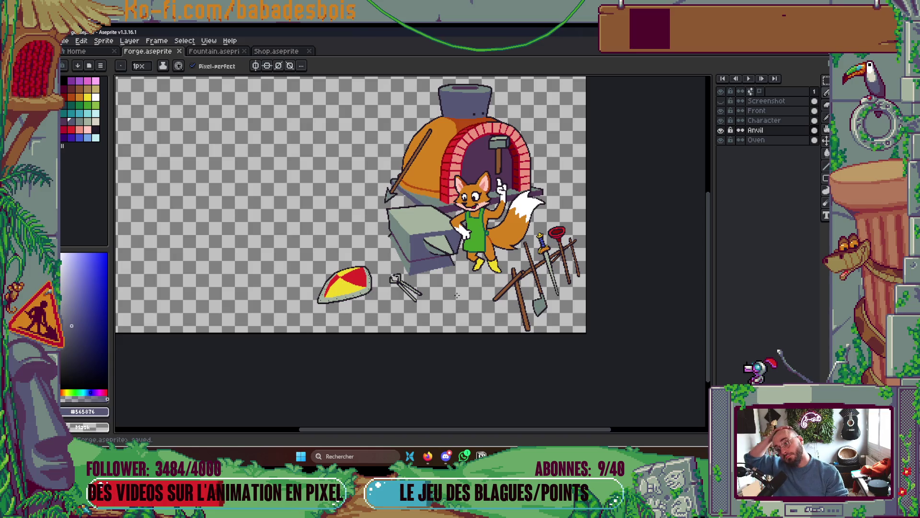
- Retouch the anvil's upper-left outline, add light pixels along its top edge, and save
scroll(387, 210, "up", 5)
left_click(384, 199, "alt")
left_click(387, 254)
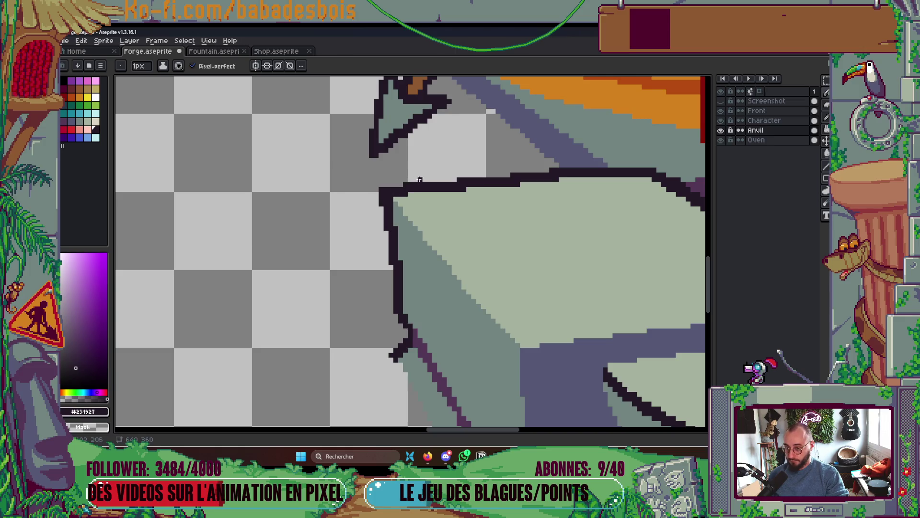
scroll(389, 186, "down", 5)
key("g")
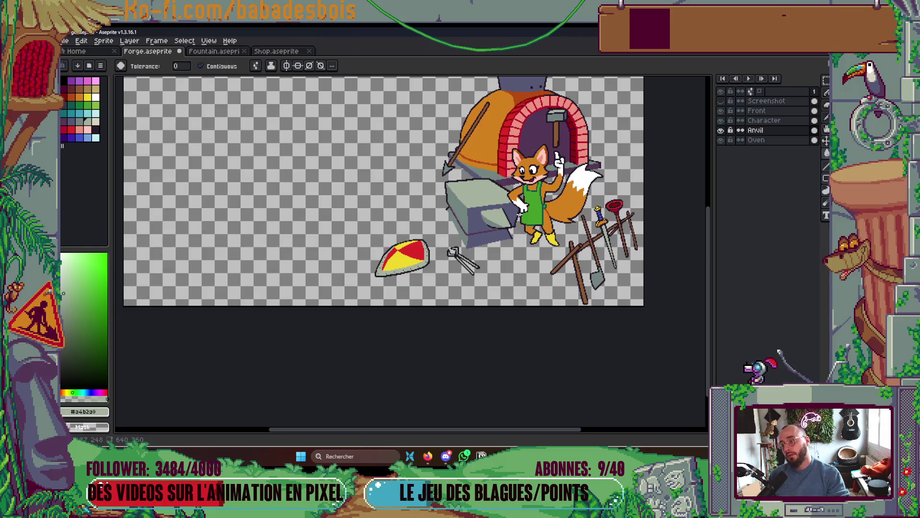
scroll(520, 215, "up", 5)
key("b")
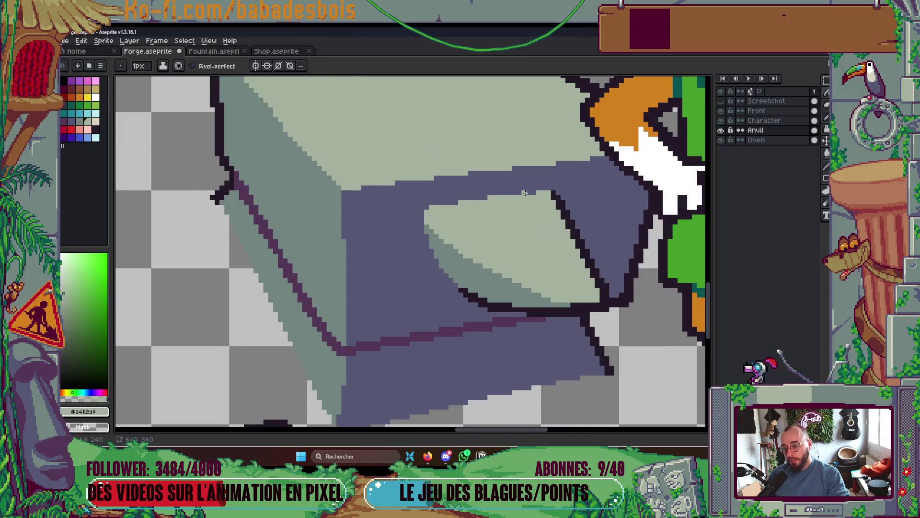
left_click_drag(517, 193, 535, 193)
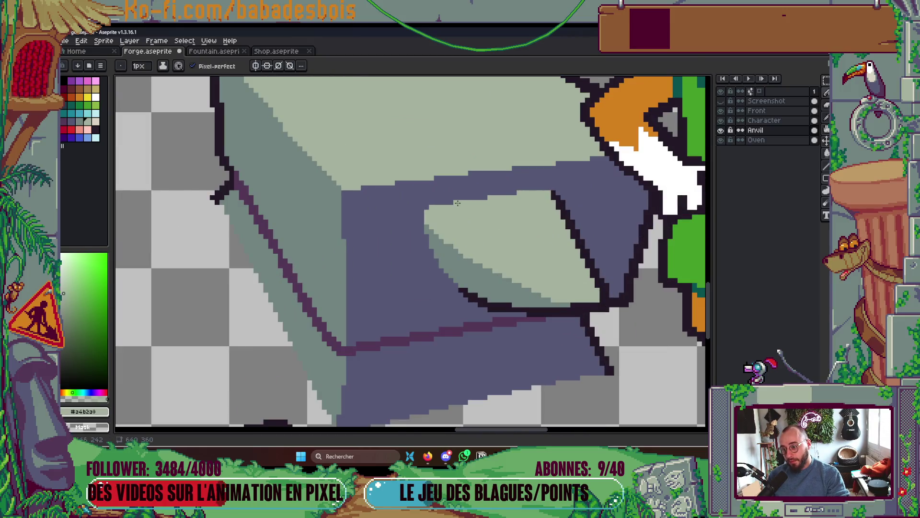
scroll(481, 197, "down", 5)
key("ctrl+s")
- Recentre the view on the forge scene, save, and switch to the web browser
mouse_move(509, 218)
left_mouse_down()
mouse_move(496, 227)
mouse_move(494, 258)
left_mouse_up()
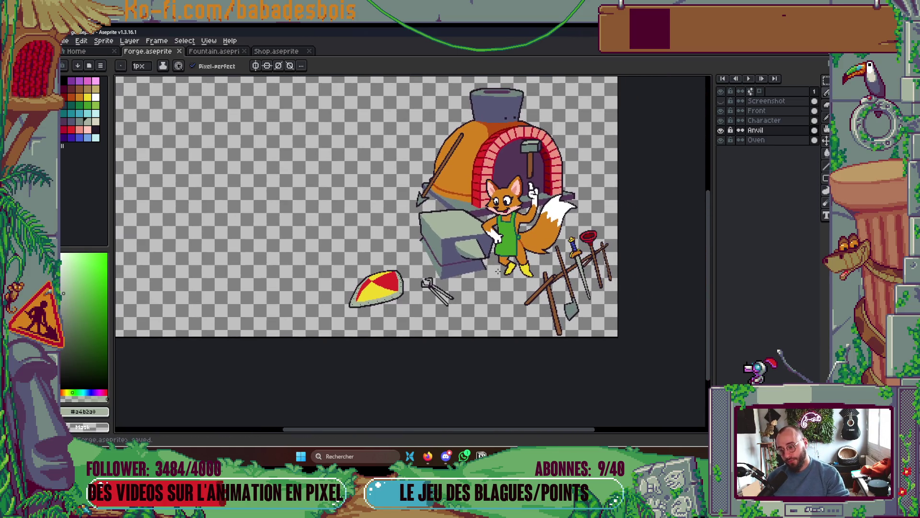
mouse_move(433, 458)
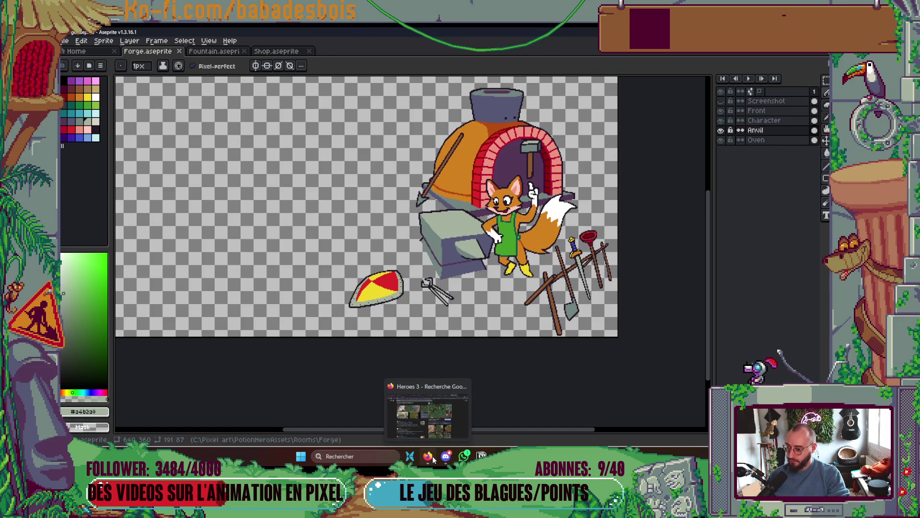
key("ctrl+s")
key("v")
key("alt+Tab")
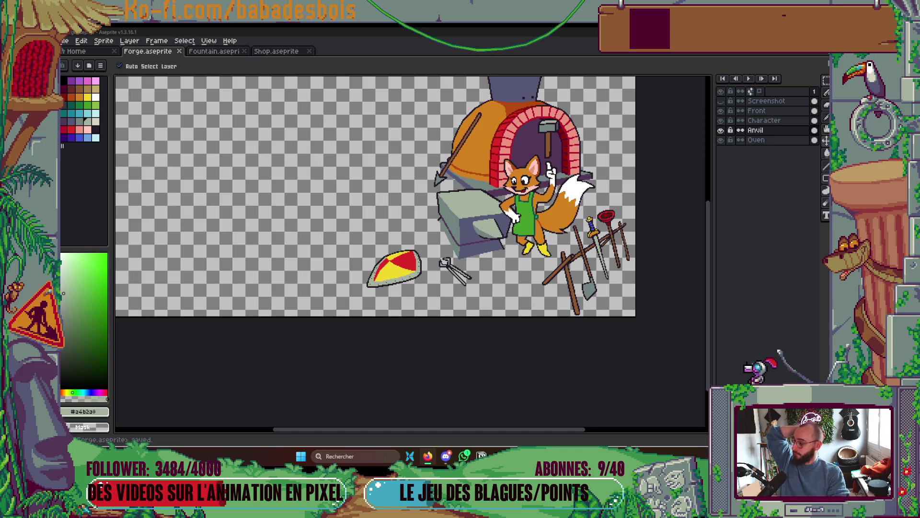
- With the Pencil, zoom in on the oven's arch and pick its dark red
key("b")
mouse_move(376, 320)
left_mouse_down()
mouse_move(415, 333)
mouse_move(445, 330)
mouse_move(454, 349)
left_mouse_up()
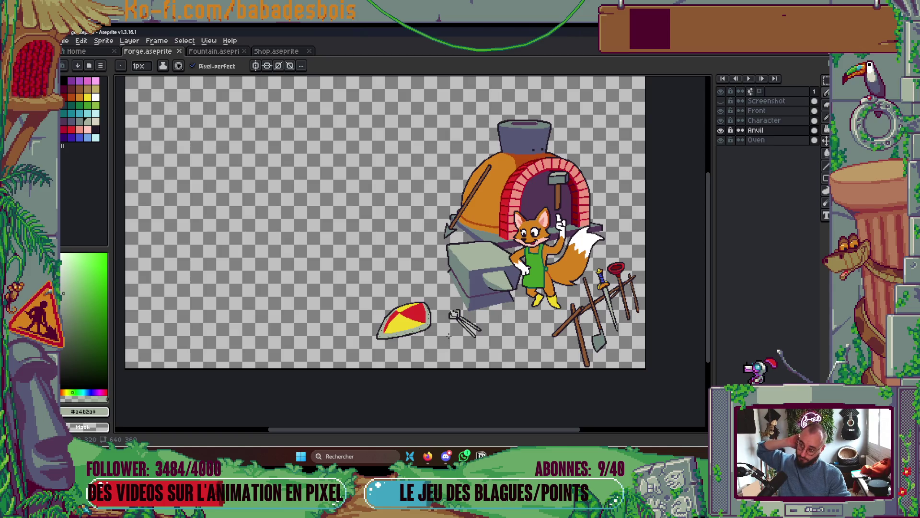
scroll(541, 165, "up", 5)
scroll(521, 168, "up", 1)
left_click(450, 168, "alt")
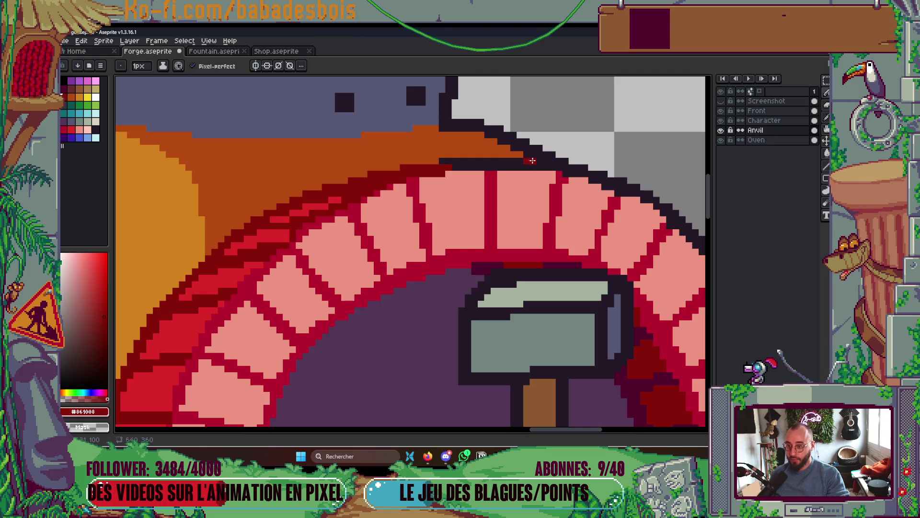
- Undo an accidental dark-red bucket fill on the arch top and make the Oven layer active
key("g")
left_click(521, 166)
key("ctrl+z")
key("b")
key("alt+Down")
- Pencil dark-red pixels along the oven arch's top and darken two inner-edge pixels
mouse_move(527, 163)
left_mouse_down()
mouse_move(545, 167)
mouse_move(536, 167)
left_mouse_up()
key("g")
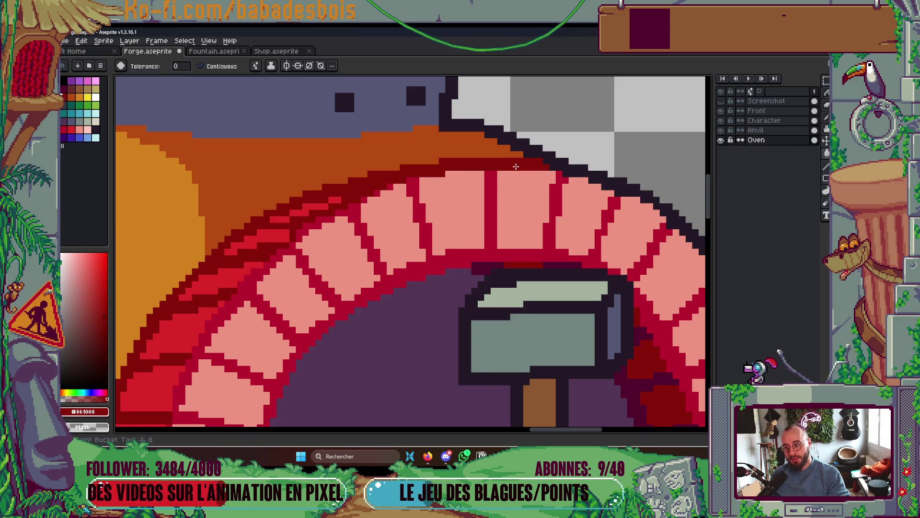
scroll(536, 167, "down", 5)
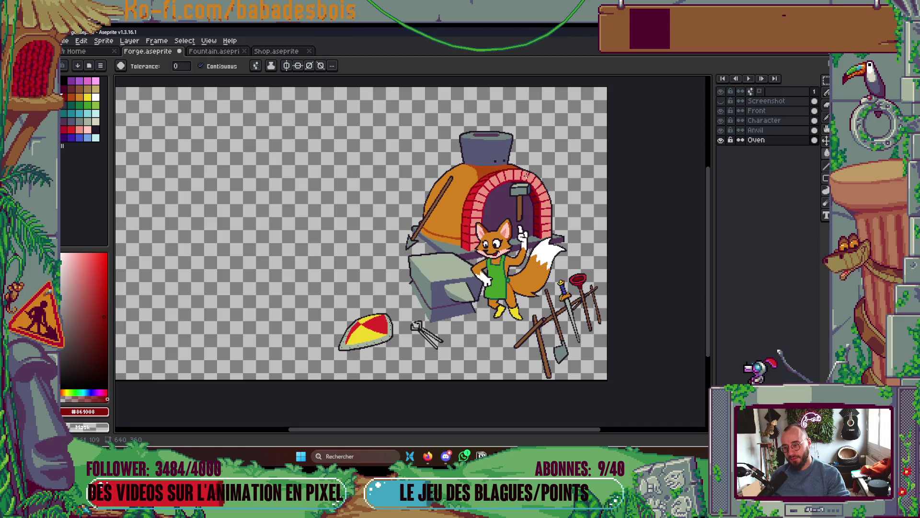
key("i")
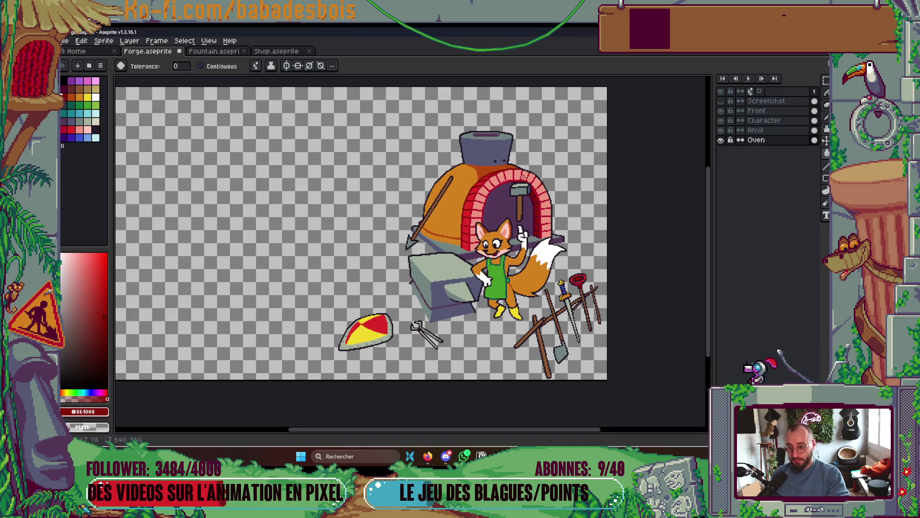
scroll(546, 240, "up", 5)
left_click_drag(562, 292, 562, 281)
- Paint the stray red pixel near the fox's finger anvil grey, then repaint arch pixels dark red
left_click(552, 322, "alt")
left_click(571, 303)
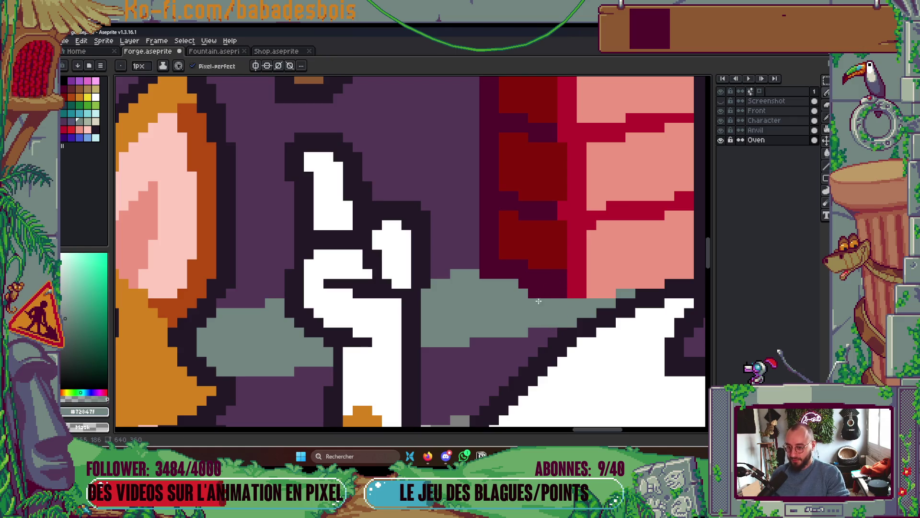
scroll(536, 259, "down", 5)
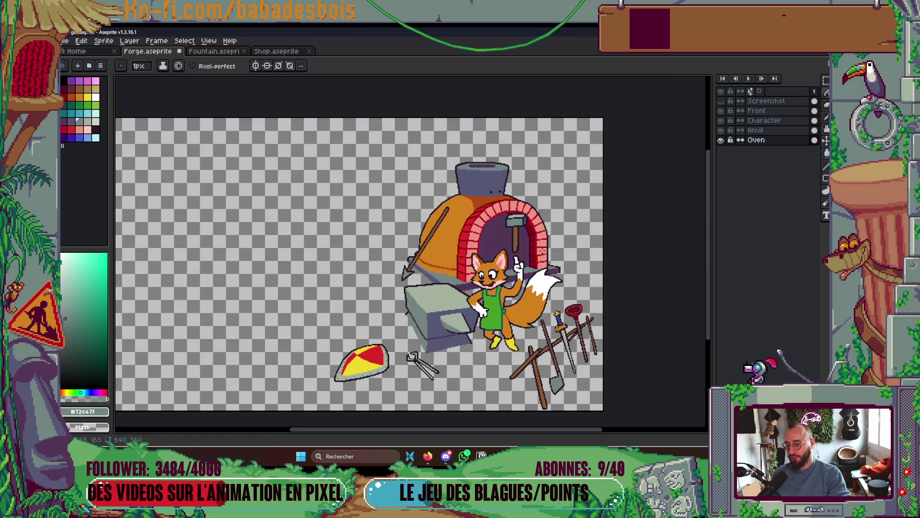
scroll(518, 264, "up", 5)
left_click(462, 259, "alt")
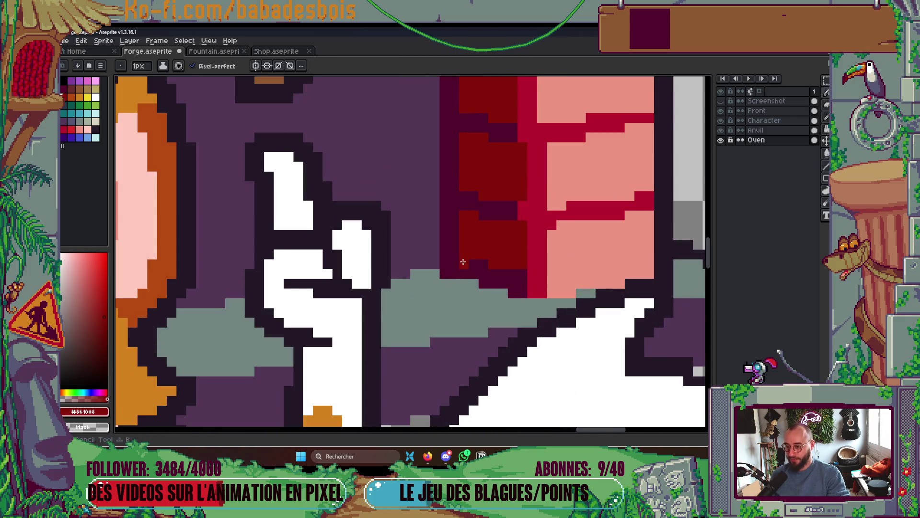
left_click_drag(469, 268, 494, 278)
- Save Forge.aseprite with the arch touch-ups
scroll(493, 277, "down", 5)
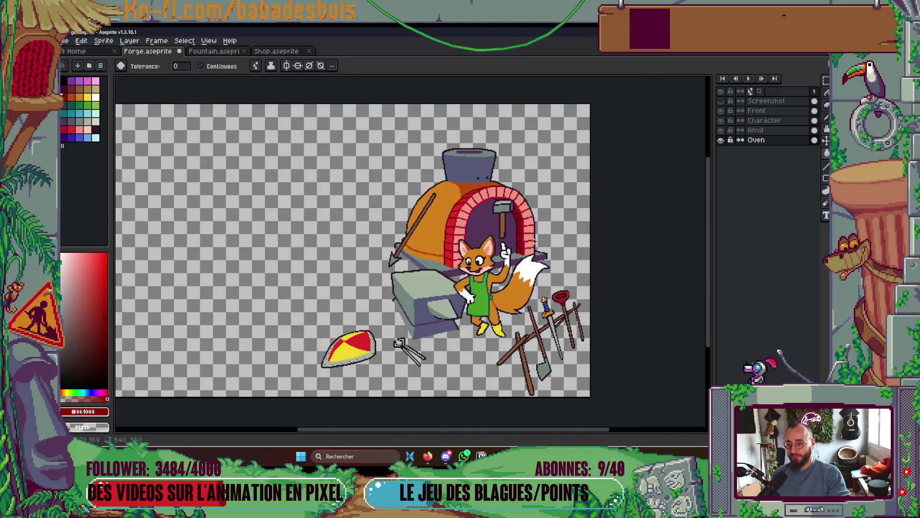
scroll(540, 246, "up", 3)
key("v")
key("g")
key("ctrl+s")
scroll(540, 246, "down", 5)
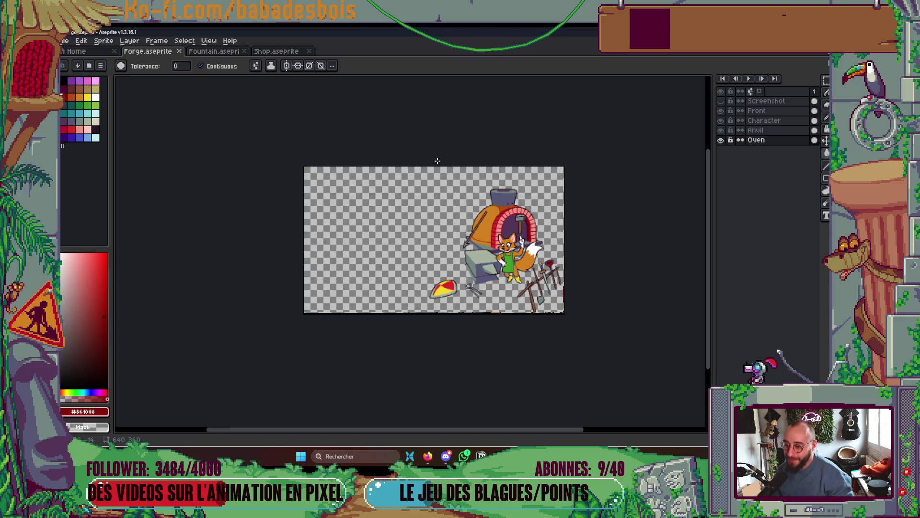
scroll(501, 317, "up", 1)
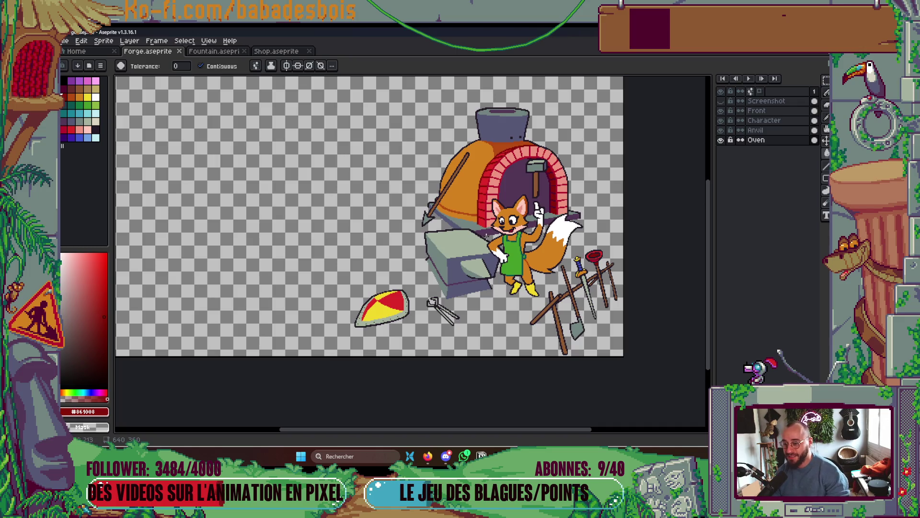
- Pencil dark #231927 outline pixels along the anvil's edge
scroll(469, 312, "up", 2)
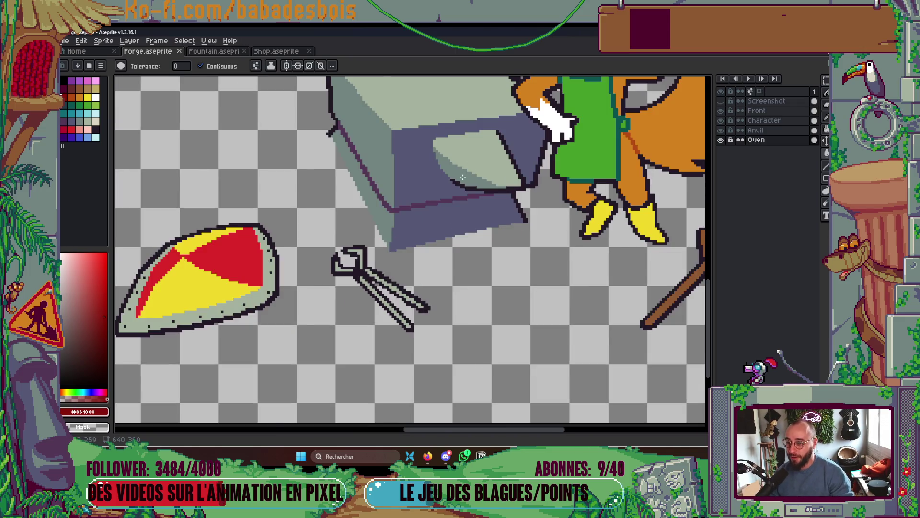
scroll(462, 176, "up", 2)
key("b")
left_click(485, 220, "alt")
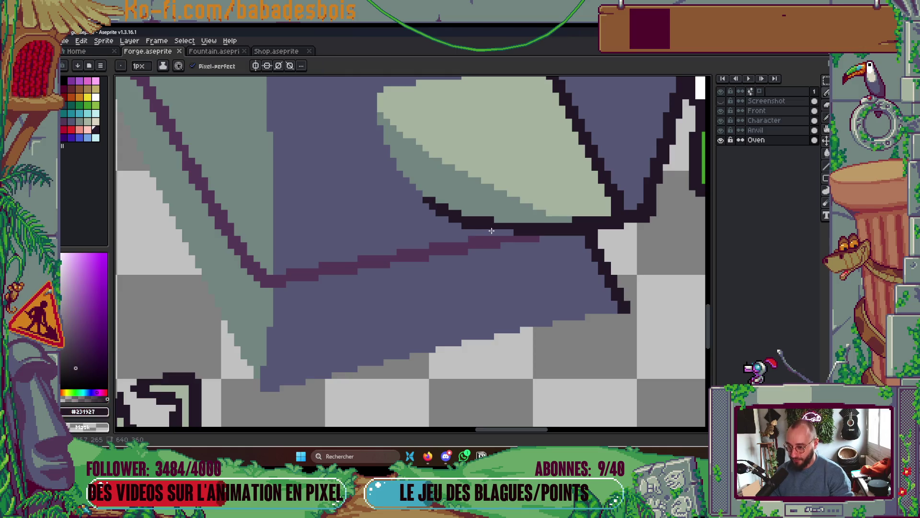
left_click_drag(490, 234, 514, 233)
scroll(541, 227, "down", 3)
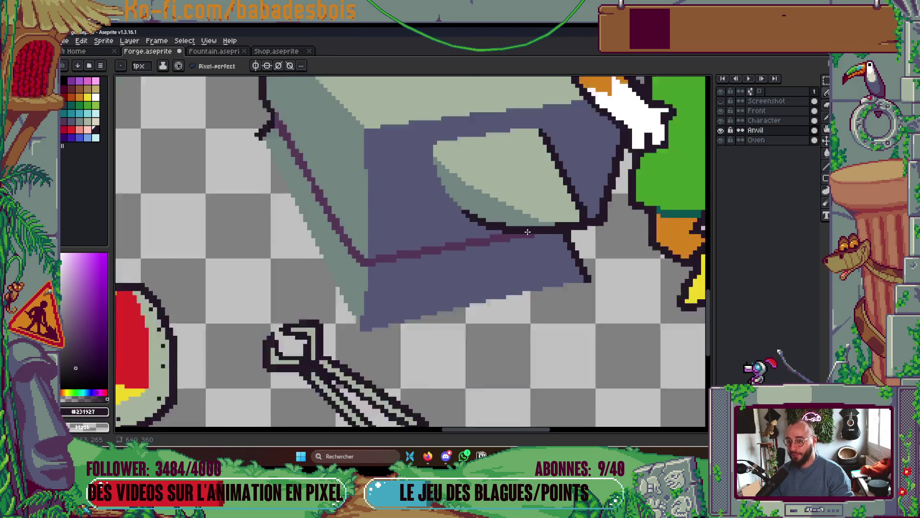
scroll(541, 228, "down", 2)
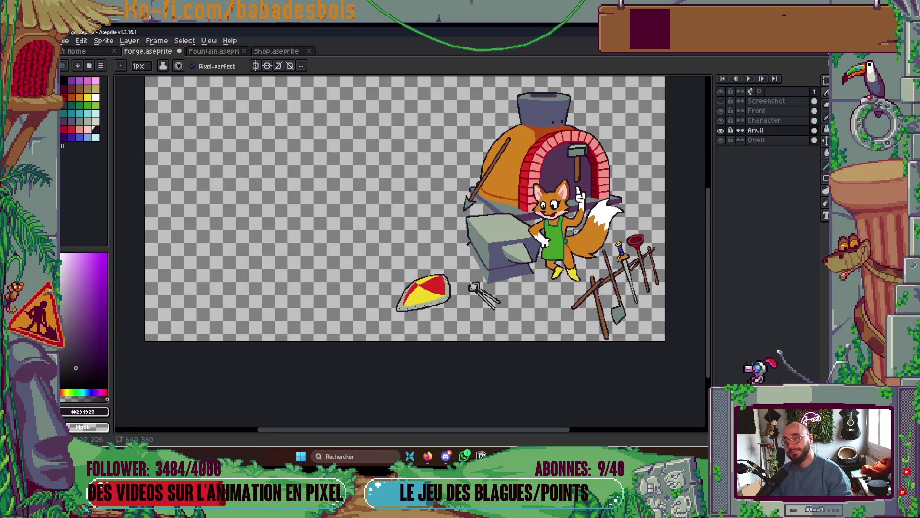
- Bring the whole sprite into view and eyedrop the anvil's blue-grey #565876
left_click_drag(566, 289, 527, 339)
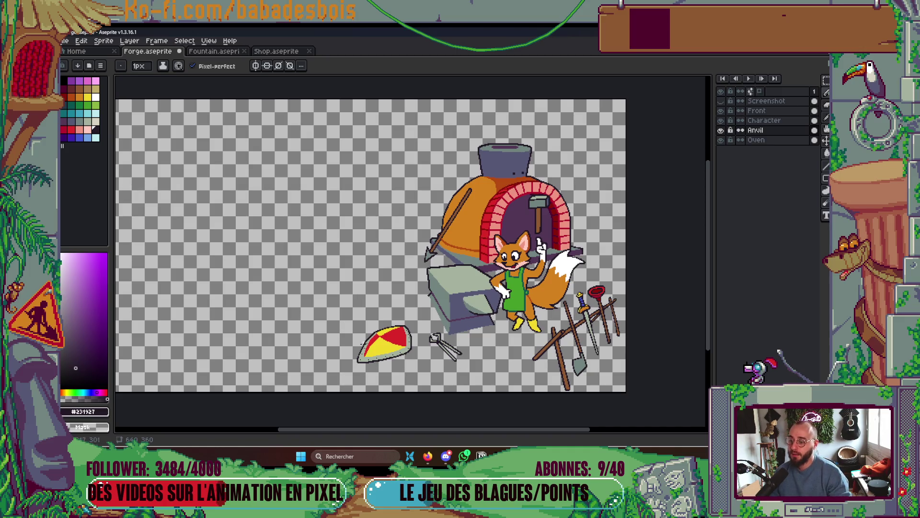
scroll(448, 338, "up", 2)
scroll(479, 305, "down", 4)
scroll(478, 305, "up", 2)
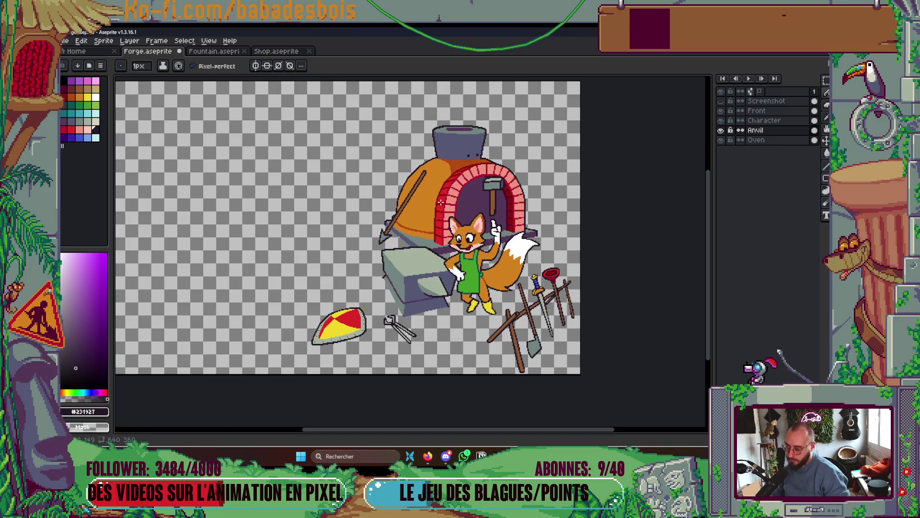
key("i")
scroll(417, 302, "up", 4)
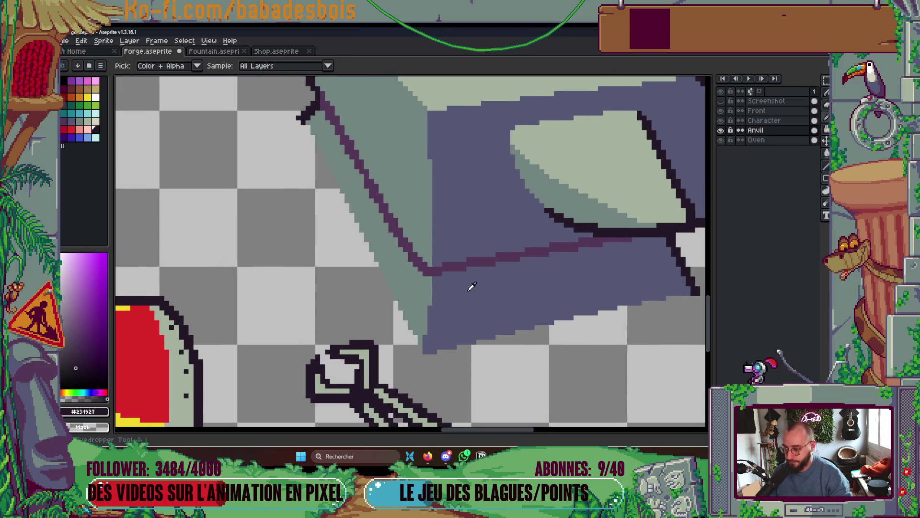
left_click(472, 286)
- Bucket-fill the anvil's diagonal purple line with the blue-grey and save Forge.aseprite
key("b")
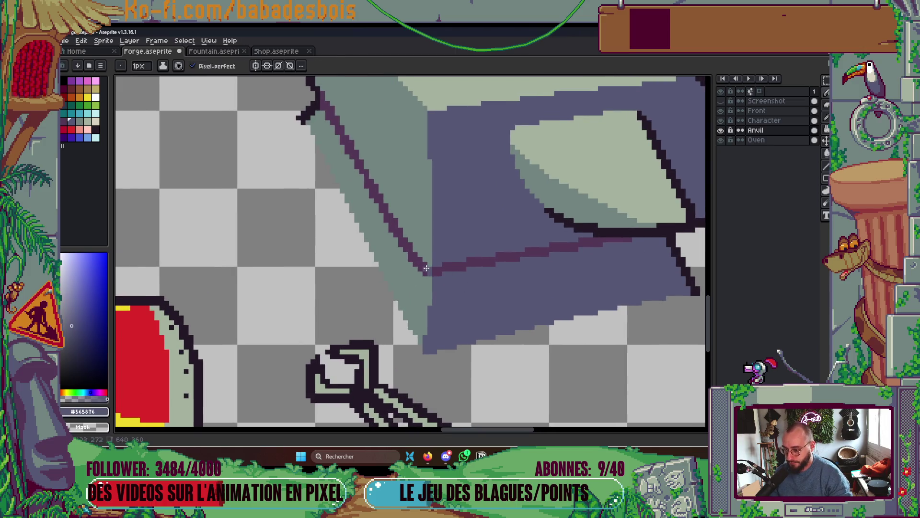
key("g")
left_click(427, 269)
scroll(451, 275, "down", 5)
scroll(465, 280, "up", 1)
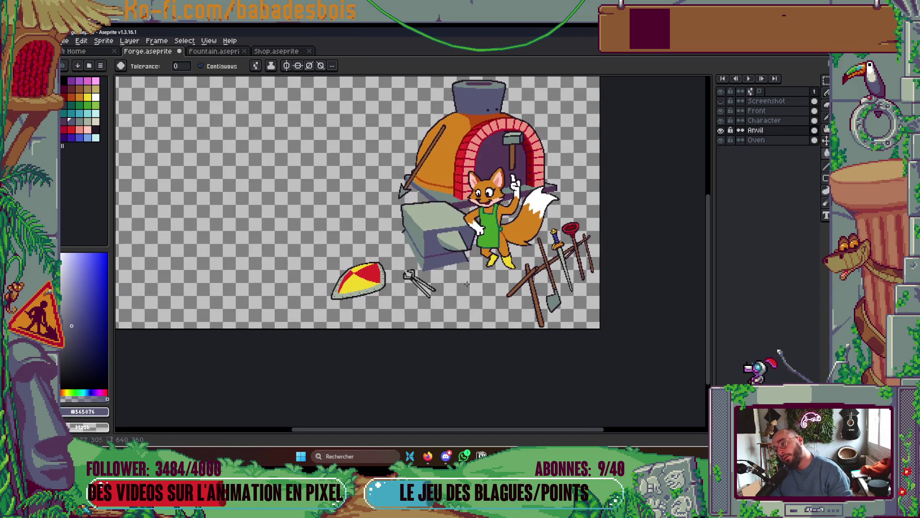
key("ctrl+s")
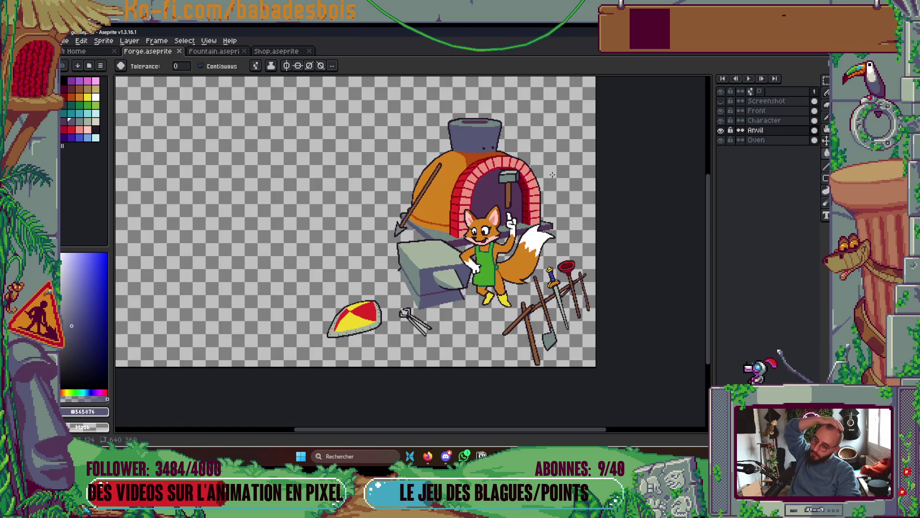
- Bring Deezer to the front and go to Favoris via the Explorer section of its sidebar
left_click(445, 456)
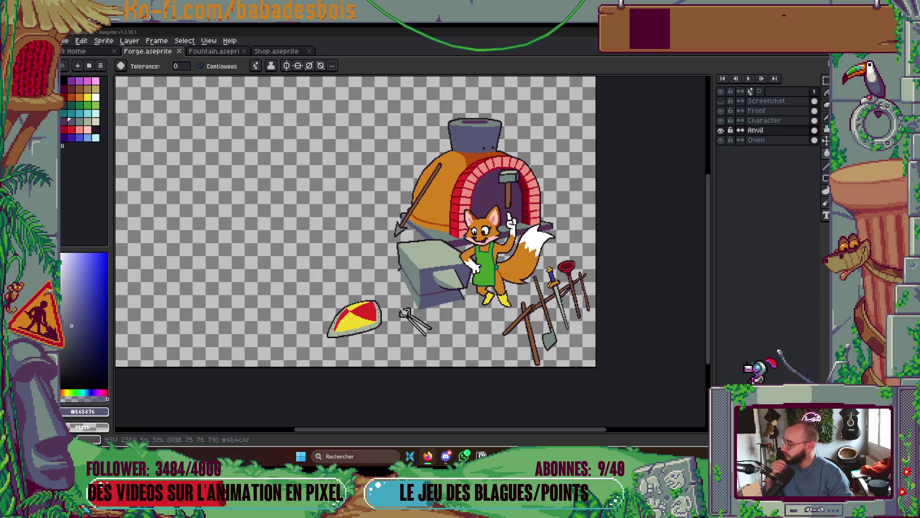
key("alt+Tab")
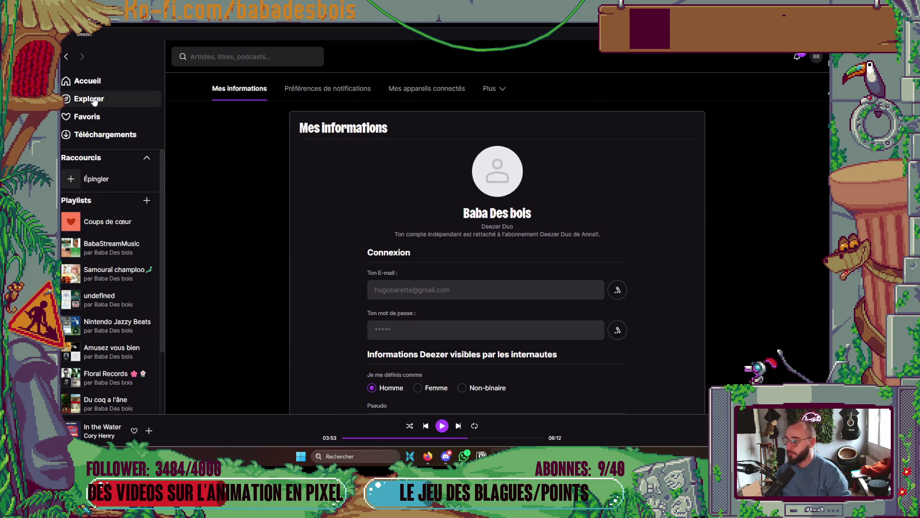
left_click(88, 98)
left_click(87, 117)
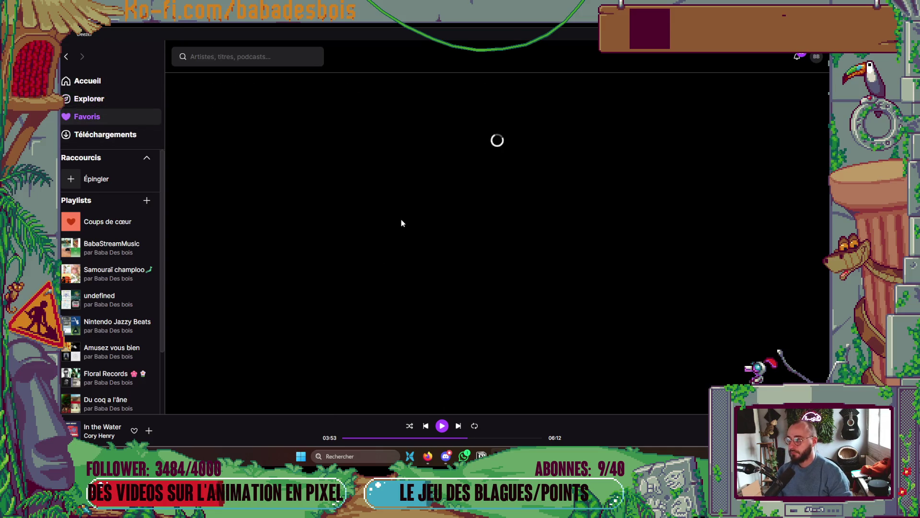